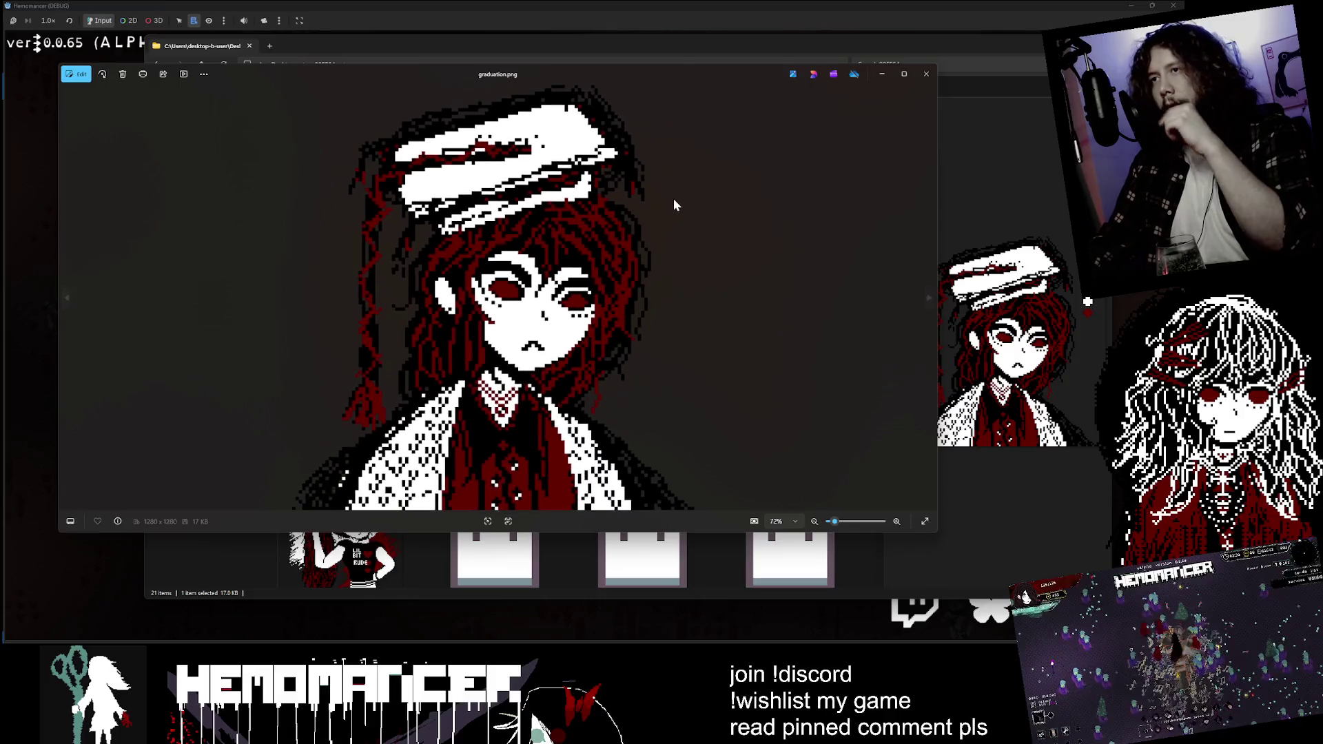
- Close the graduation portrait in Photos and view circle.png
{"action": "left_click_drag", "start_coordinate": [936, 535], "coordinate": [884, 555]}
{"action": "left_click", "coordinate": [870, 75]}
{"action": "double_click", "coordinate": [347, 157]}
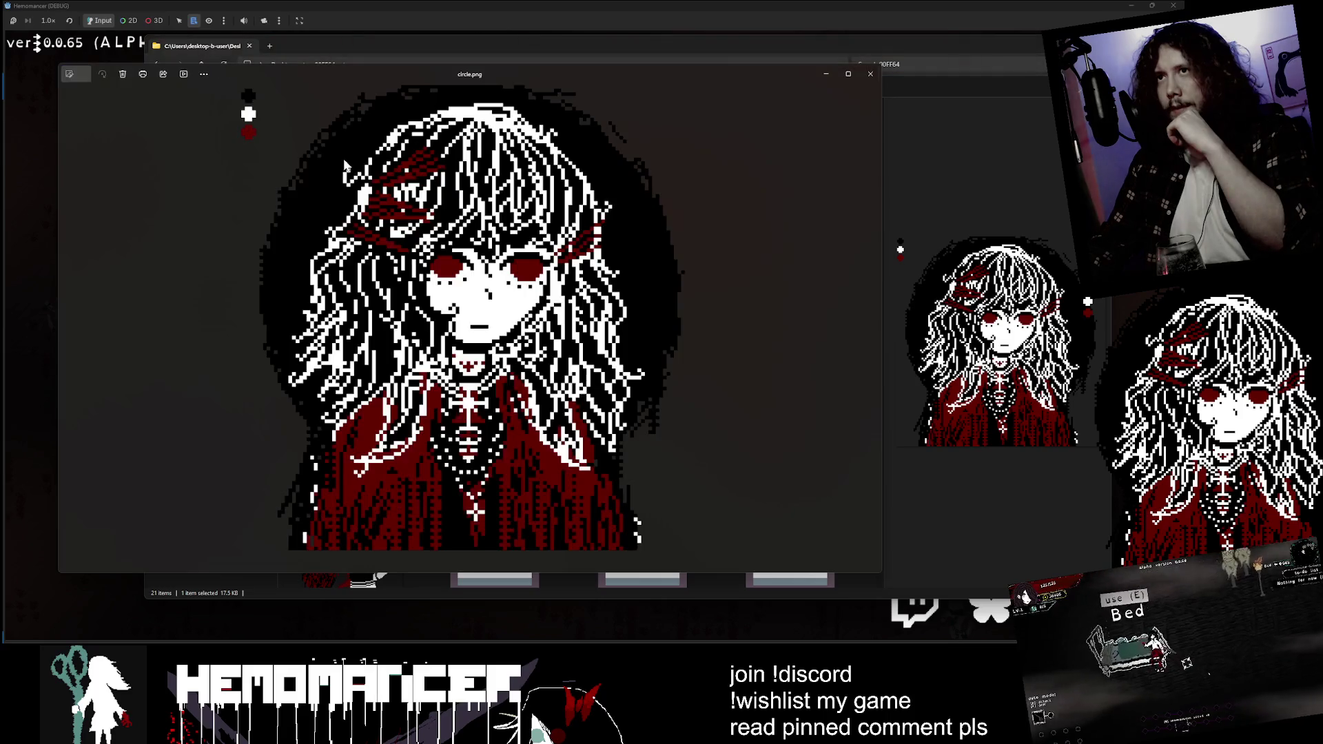
{"action": "left_click", "coordinate": [870, 73]}
- View hairbuns grump.png, then open hairbuns grump.aseprite in Aseprite
{"action": "scroll", "coordinate": [510, 303], "scroll_direction": "down", "scroll_amount": 3}
{"action": "double_click", "coordinate": [514, 301]}
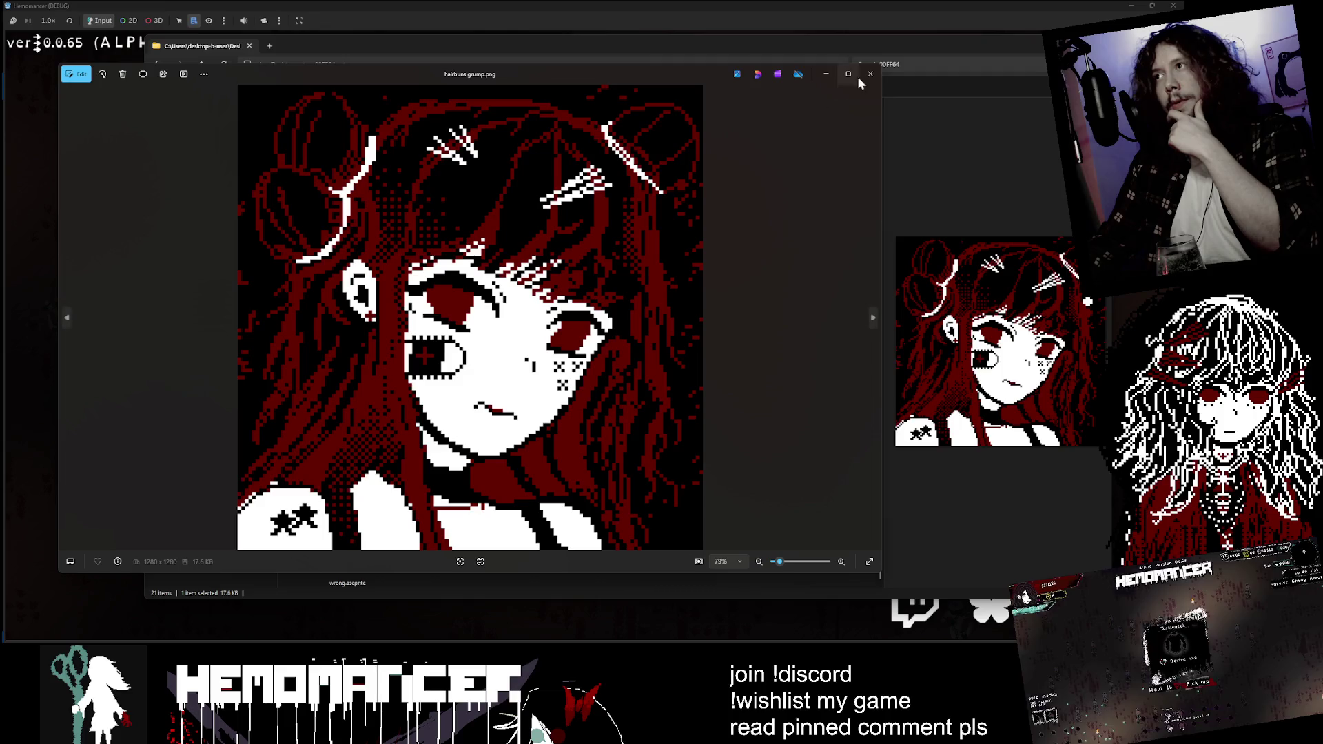
{"action": "left_click", "coordinate": [869, 75]}
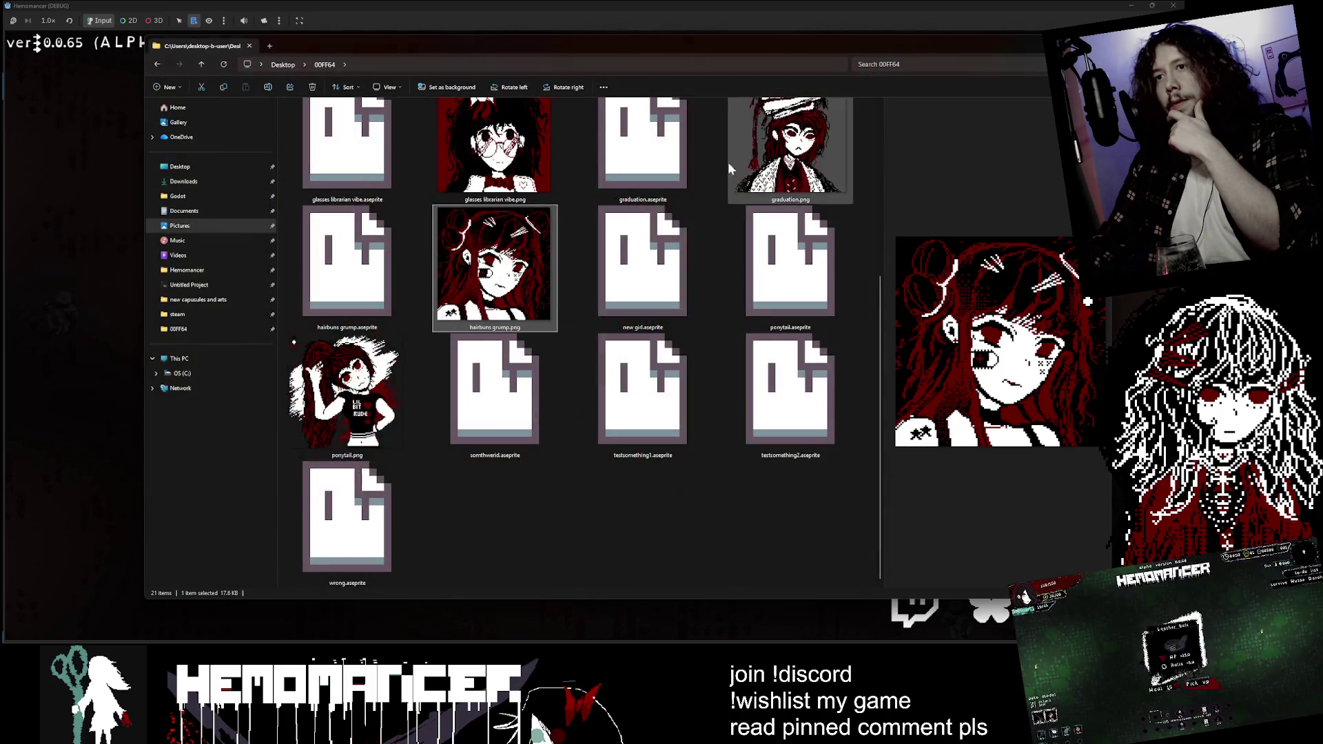
{"action": "left_click", "coordinate": [367, 278]}
{"action": "left_click", "coordinate": [530, 448]}
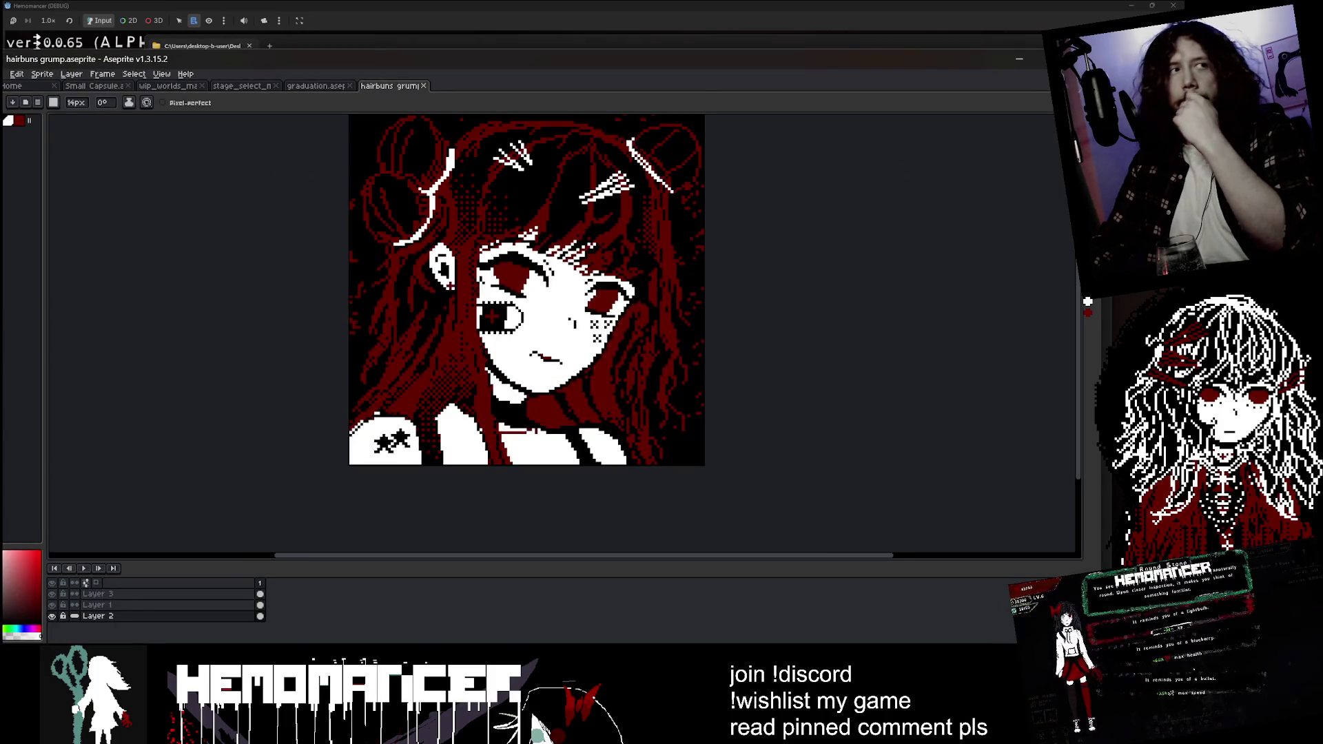
- Close the hairbuns grump sprite, recentre the graduation canvas, and minimize Aseprite
{"action": "left_click", "coordinate": [423, 86]}
{"action": "scroll", "coordinate": [616, 297], "scroll_direction": "up", "scroll_amount": 3}
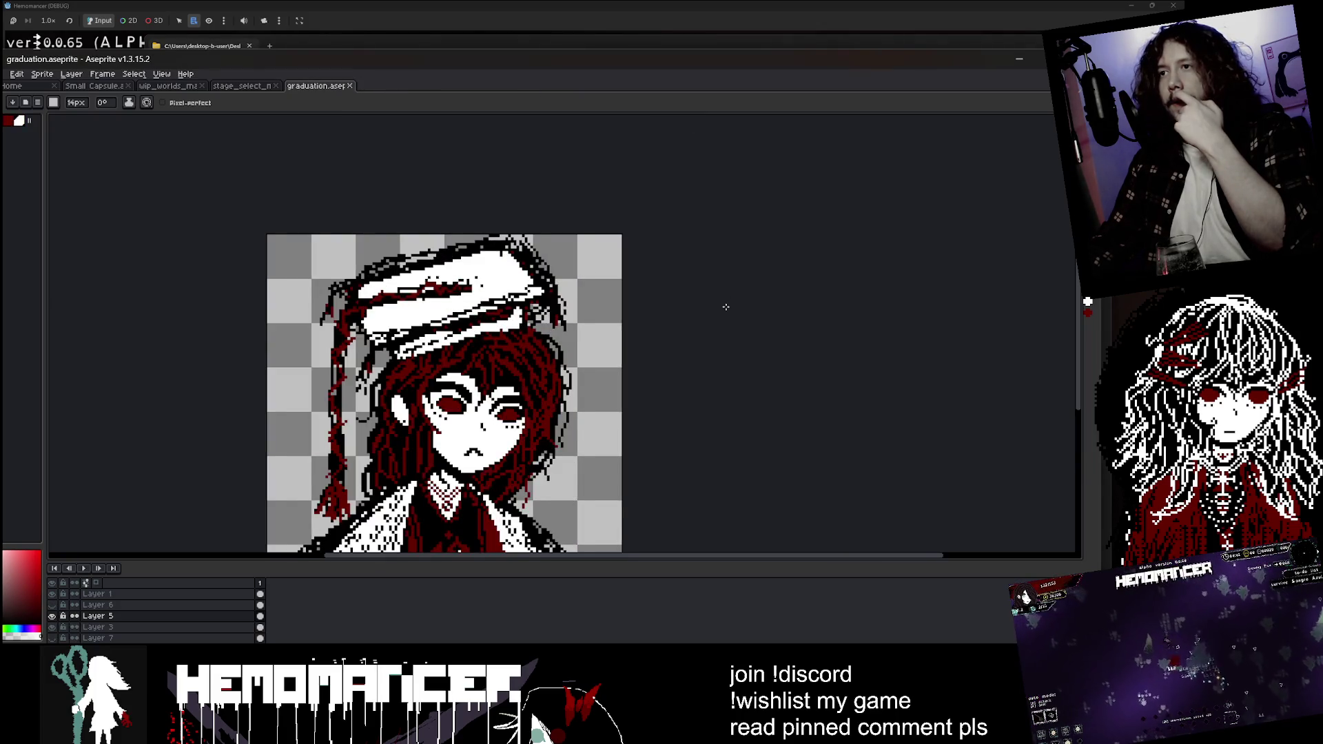
{"action": "left_click_drag", "start_coordinate": [724, 304], "coordinate": [793, 193]}
{"action": "left_click", "coordinate": [1018, 60]}
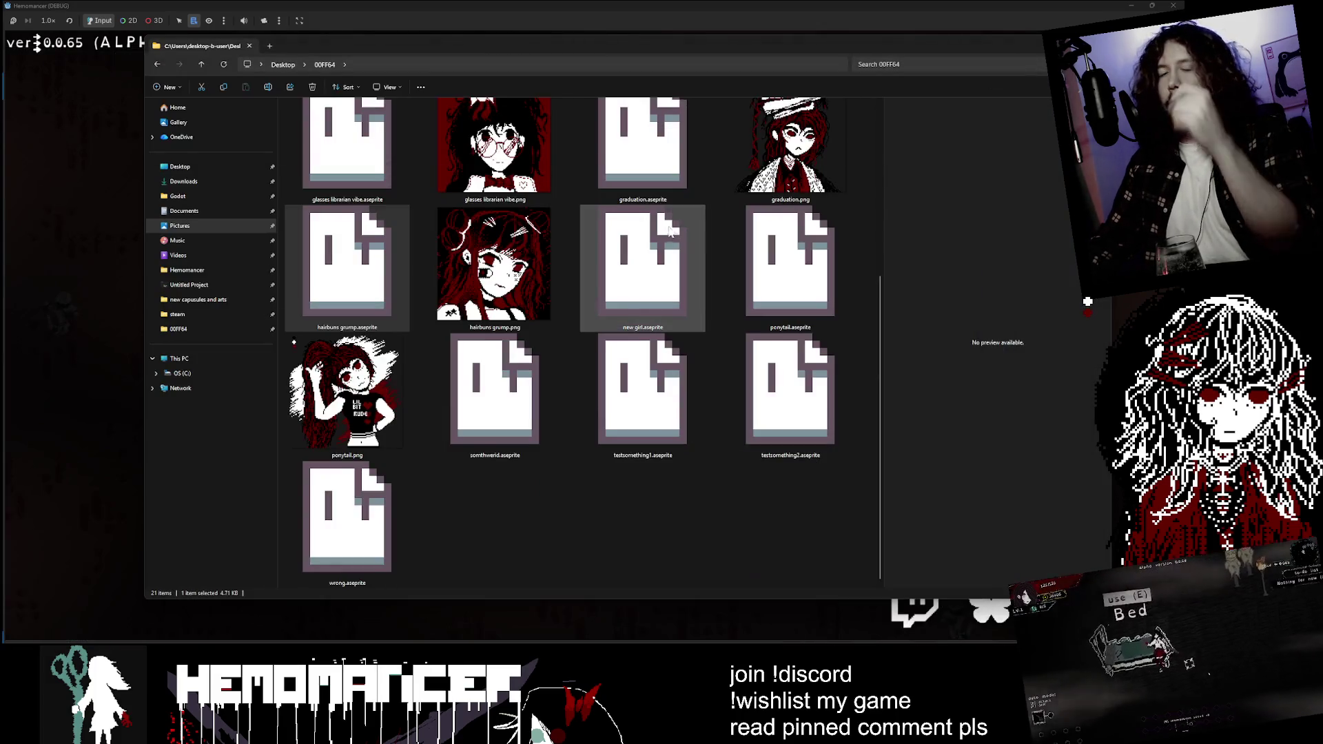
- Preview glasses librarian vibe.png full size in the art folder
{"action": "scroll", "coordinate": [569, 334], "scroll_direction": "up", "scroll_amount": 2}
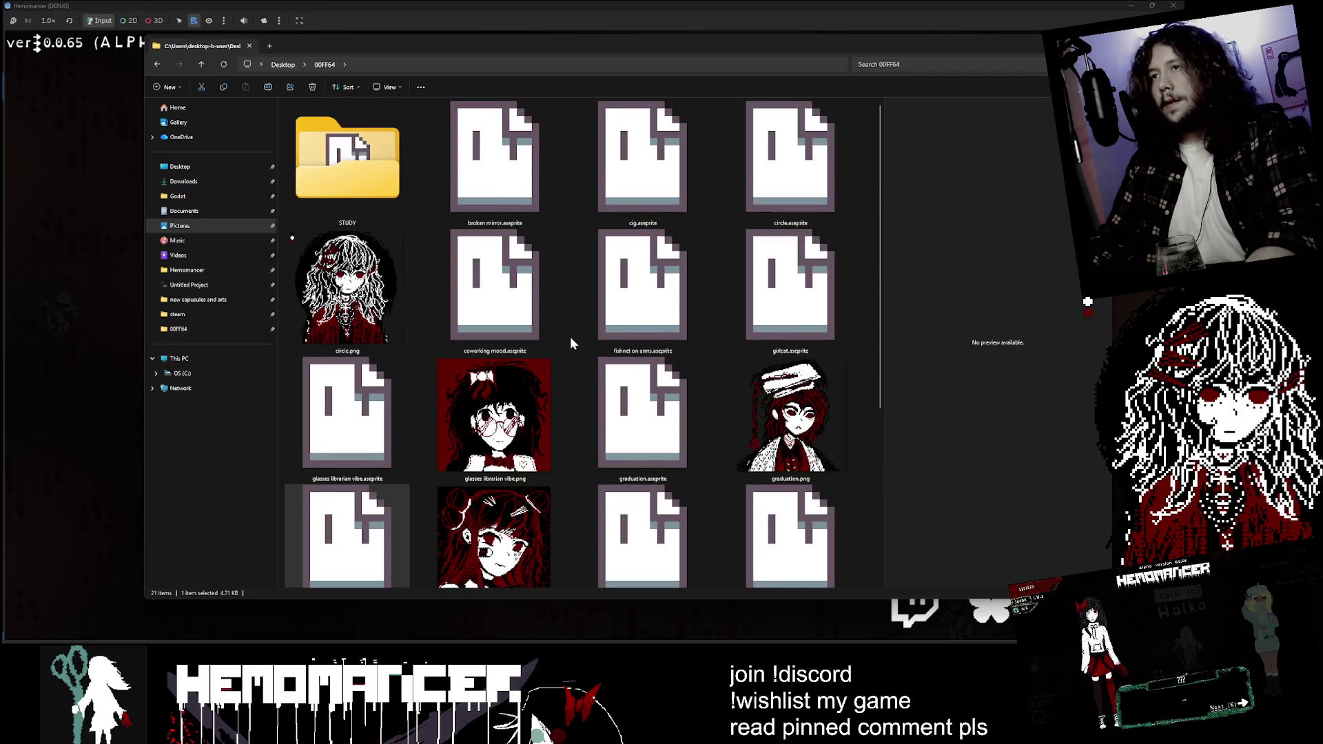
{"action": "scroll", "coordinate": [569, 336], "scroll_direction": "down", "scroll_amount": 1}
{"action": "left_click", "coordinate": [518, 289]}
{"action": "key", "text": "ctrl+space"}
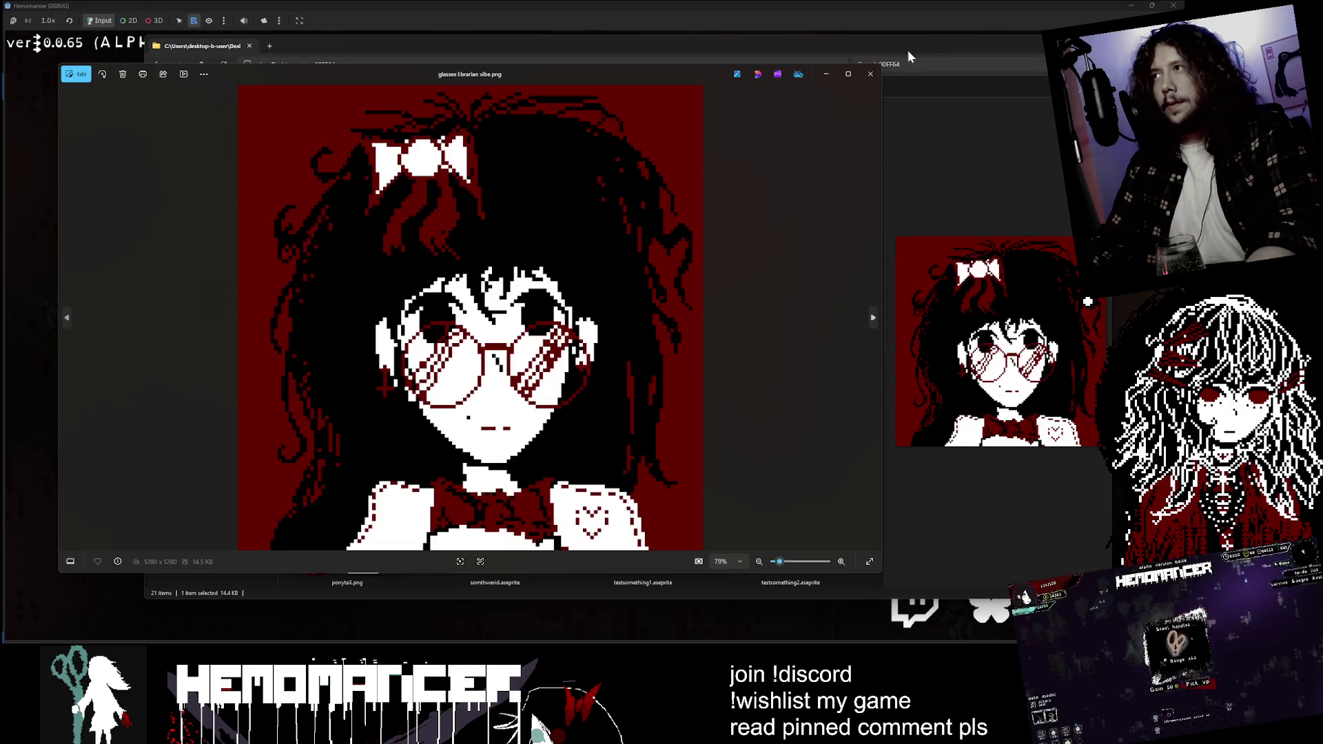
{"action": "key", "text": "Escape"}
- Select fishnet on arms.aseprite in the folder
{"action": "left_click", "coordinate": [782, 208]}
{"action": "key", "text": "Up"}
{"action": "key", "text": "Left"}
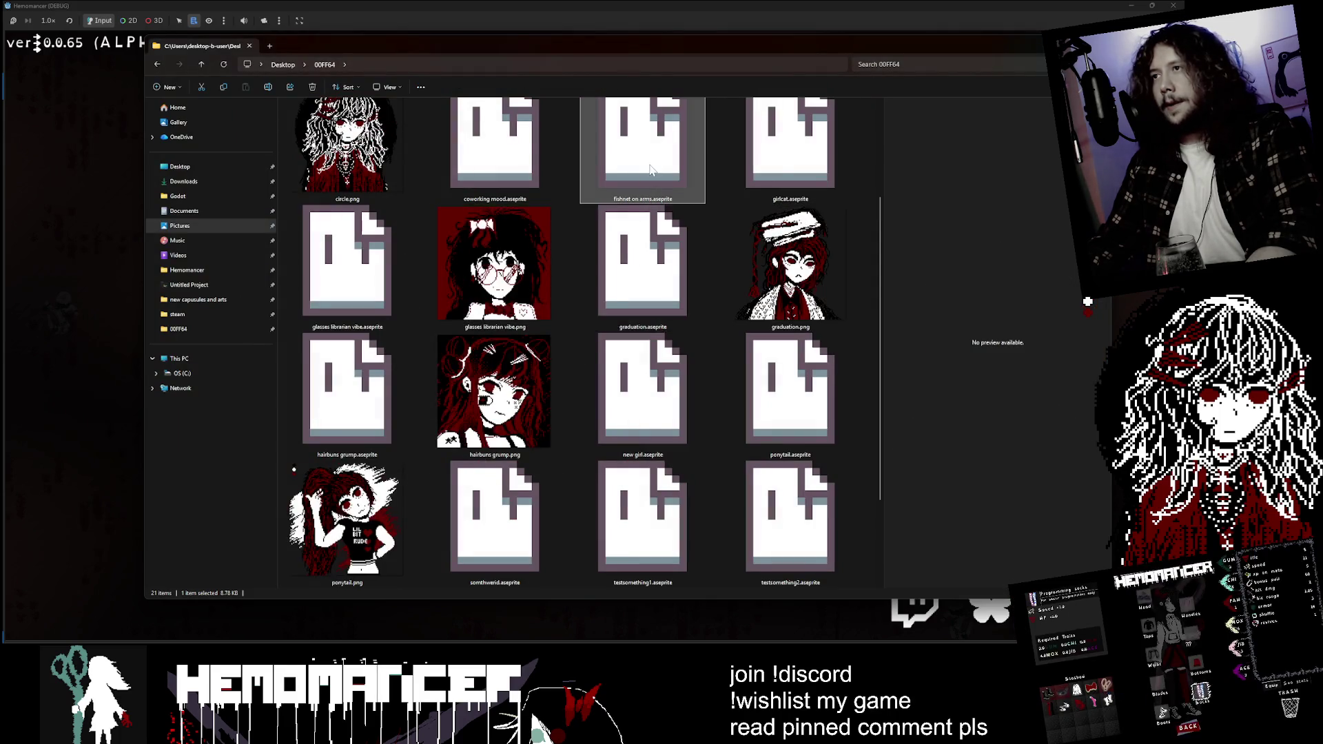
{"action": "key", "text": "Left"}
{"action": "key", "text": "Right"}
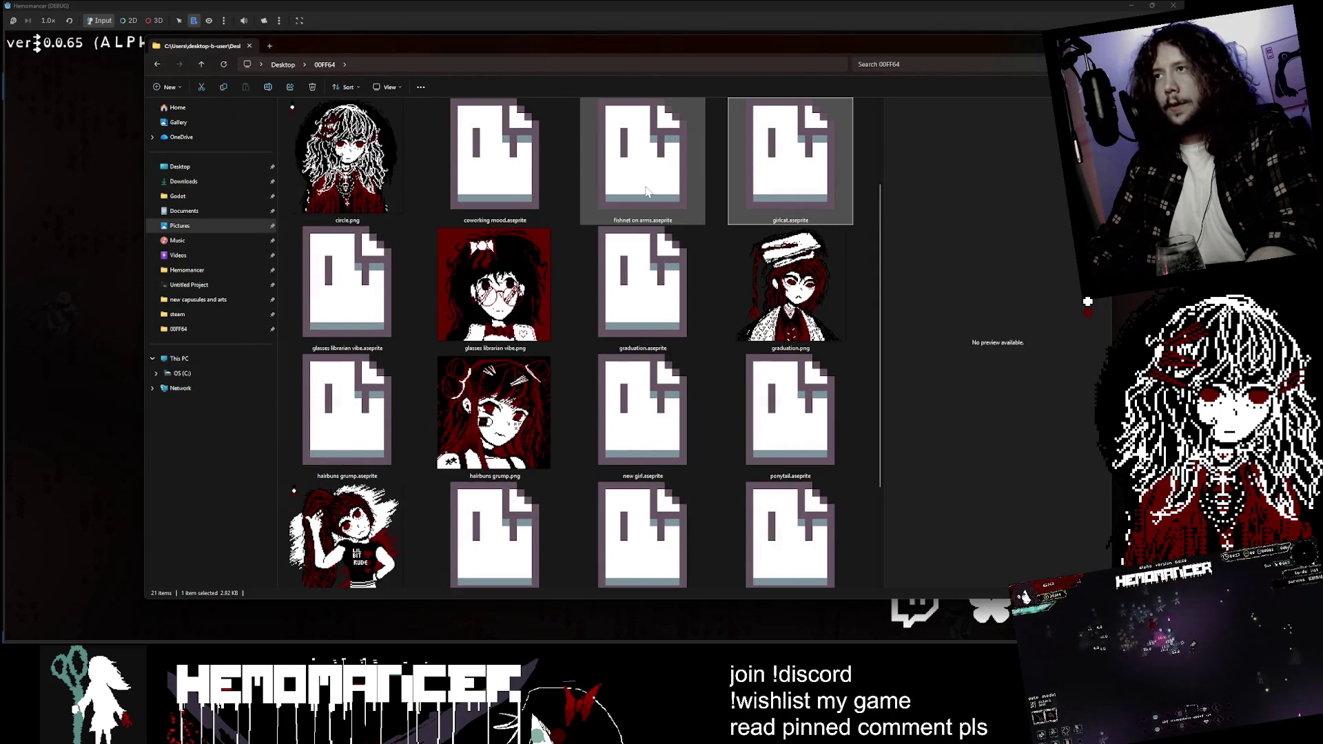
- Open fishnet on arms.aseprite, zoom in, and switch to the graduation sprite
{"action": "double_click", "coordinate": [646, 192]}
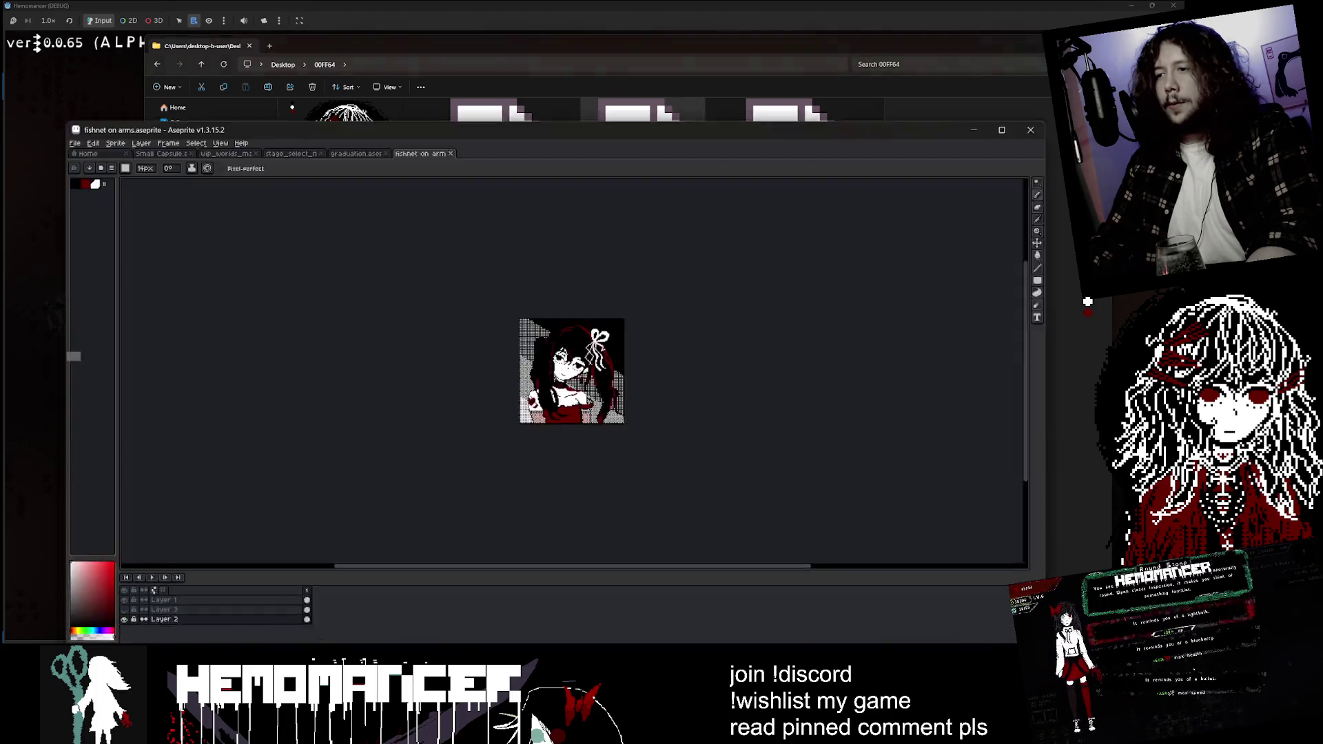
{"action": "scroll", "coordinate": [508, 385], "scroll_direction": "up", "scroll_amount": 1}
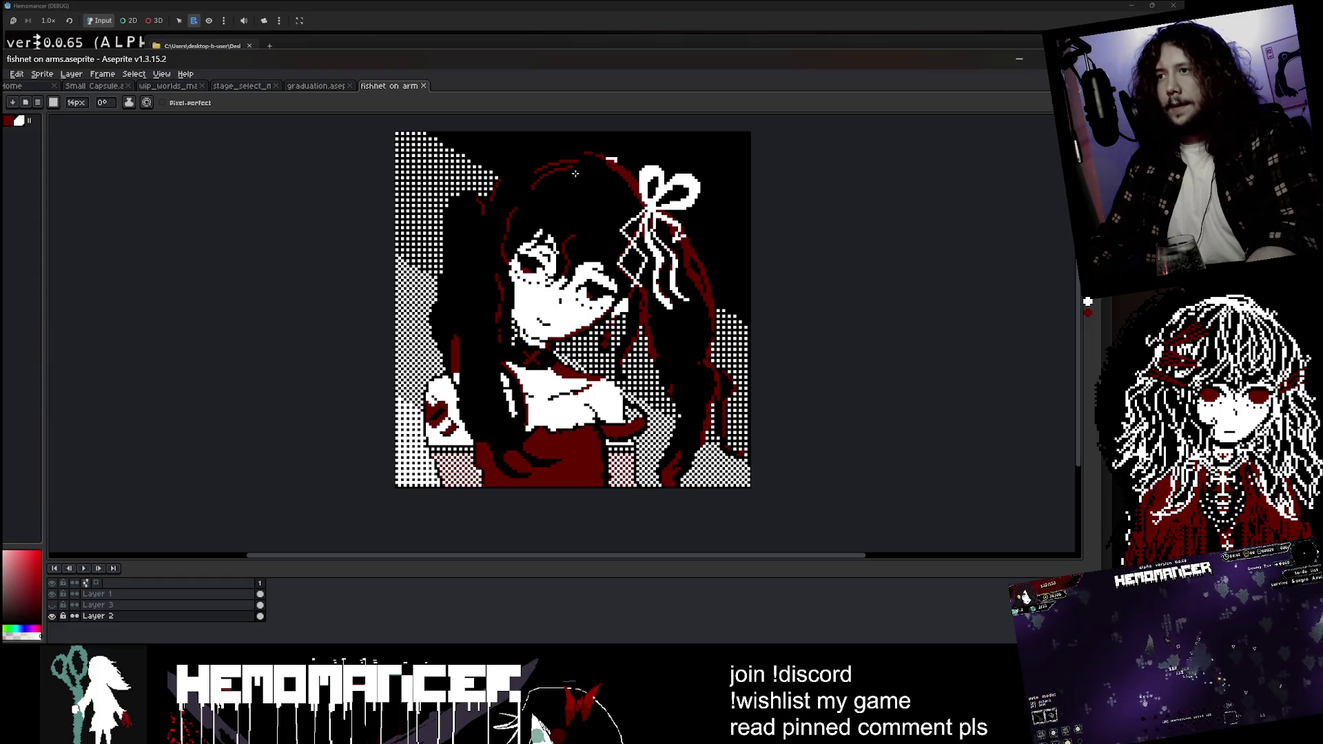
{"action": "left_click", "coordinate": [330, 87]}
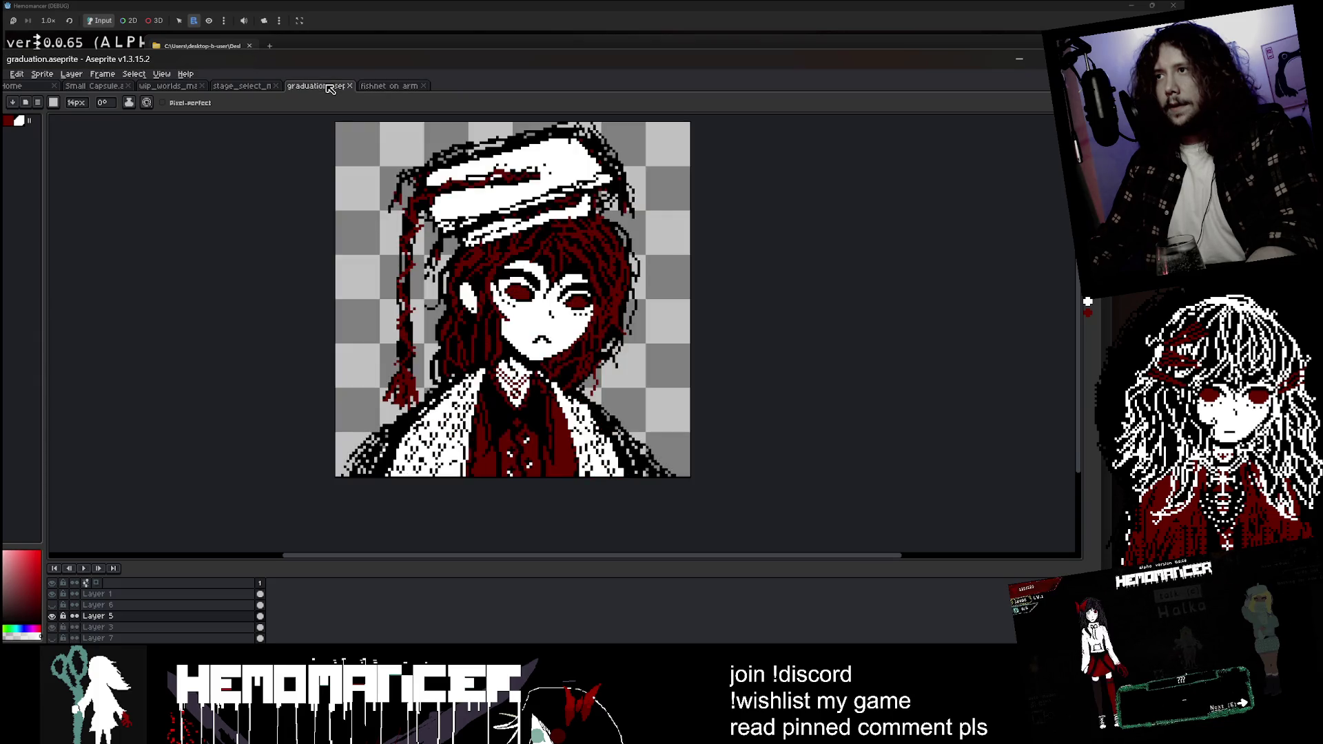
- Close the fishnet on arms sprite, set a 1px brush, and minimize Aseprite
{"action": "middle_click", "coordinate": [383, 88]}
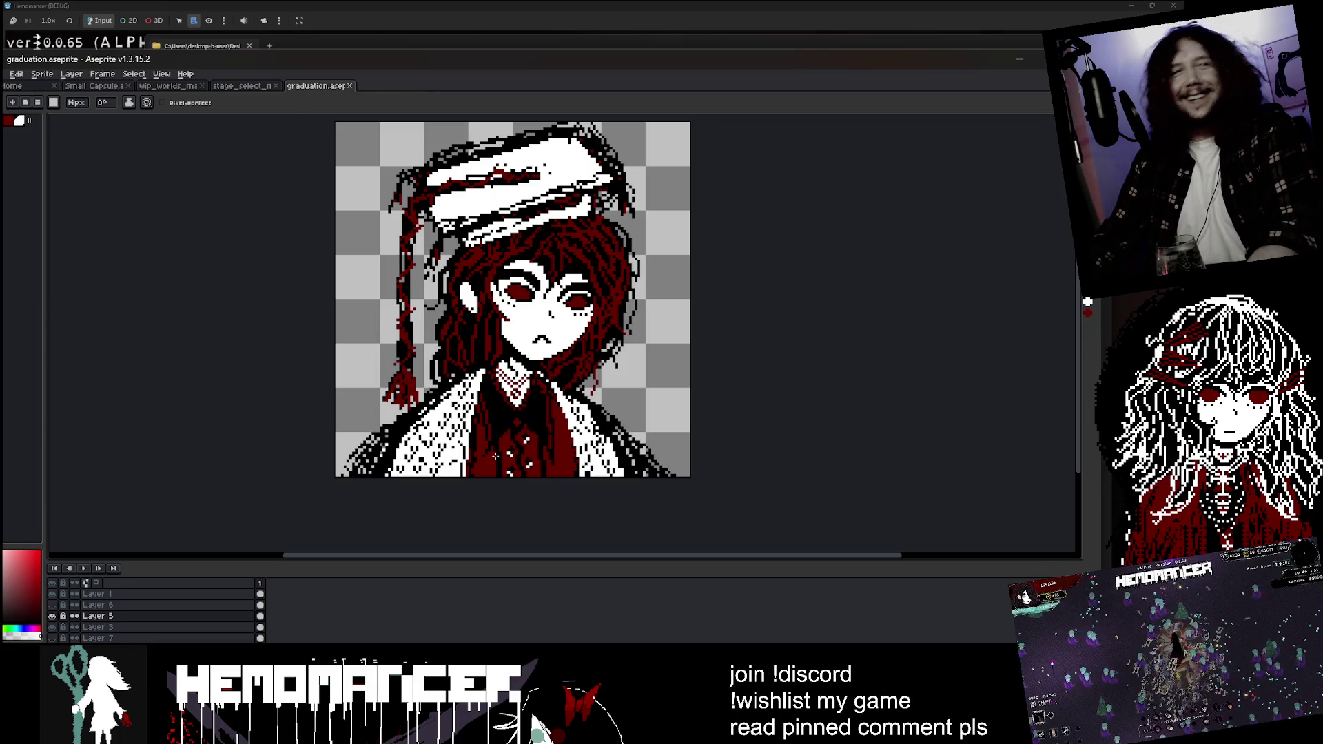
{"action": "key", "text": "b"}
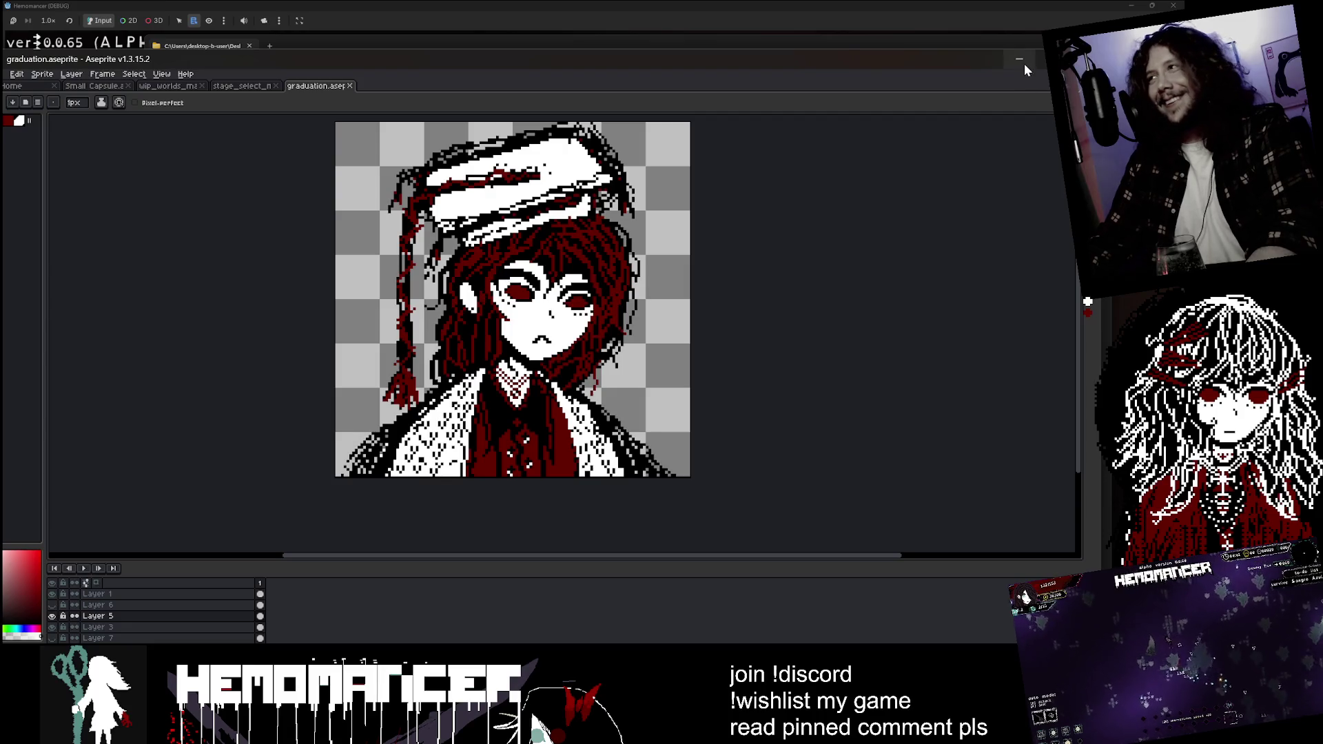
{"action": "left_click", "coordinate": [1024, 65]}
{"action": "scroll", "coordinate": [535, 322], "scroll_direction": "down", "scroll_amount": 3}
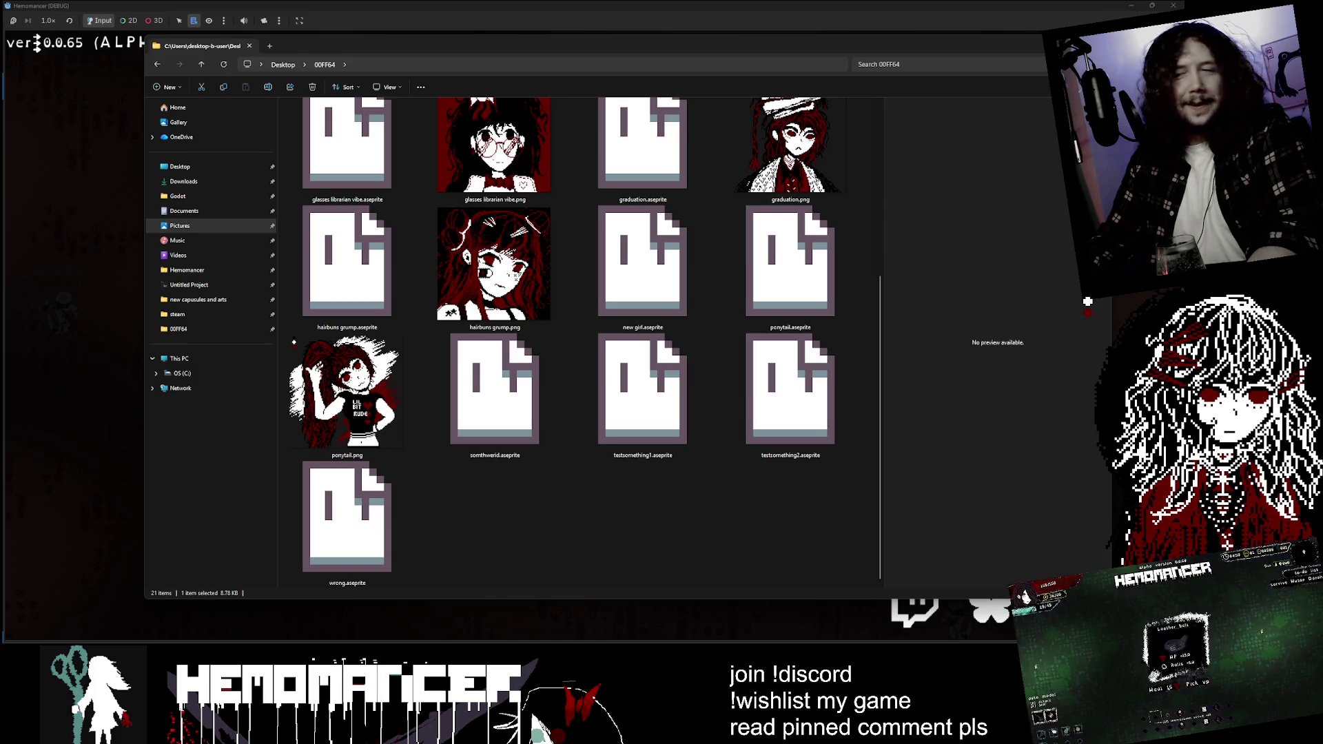
- Switch to the Discord DM and play the shared Hemomancer menu clip fullscreen
{"action": "key", "text": "alt+Tab"}
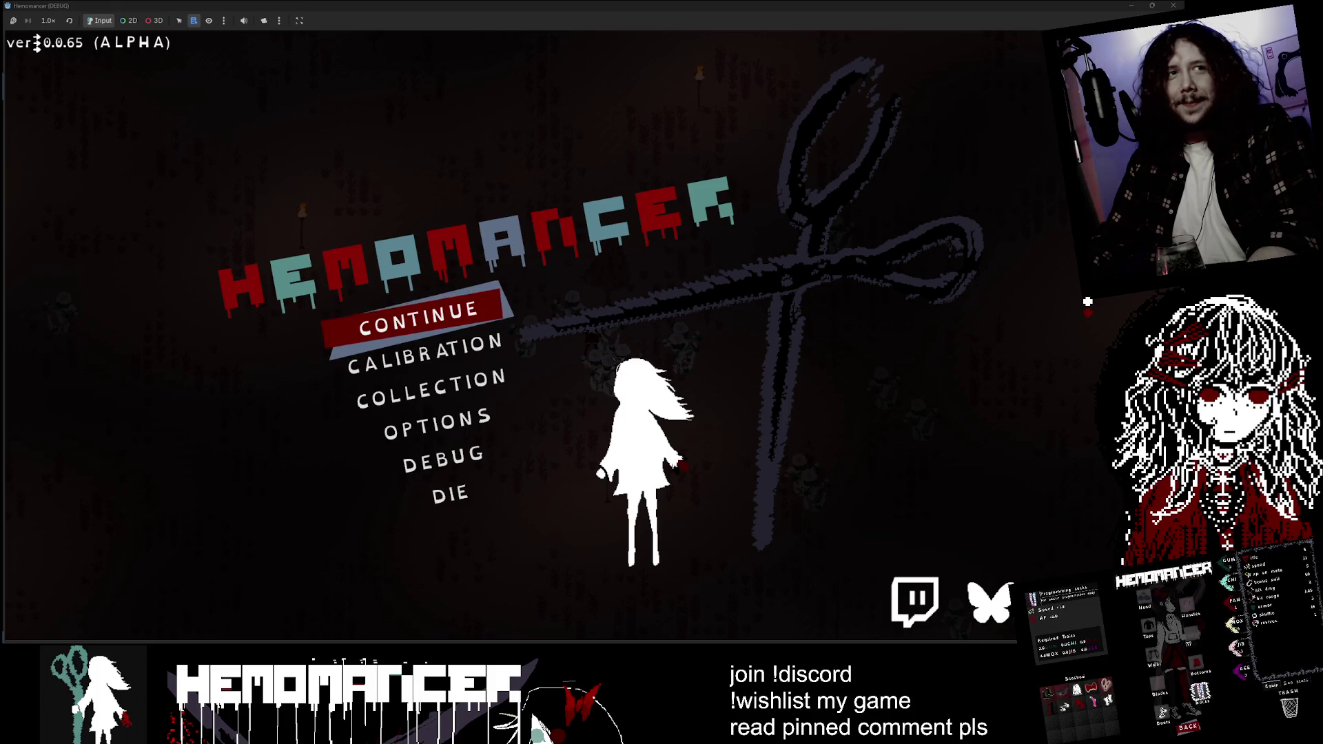
{"action": "key", "text": "alt+Tab"}
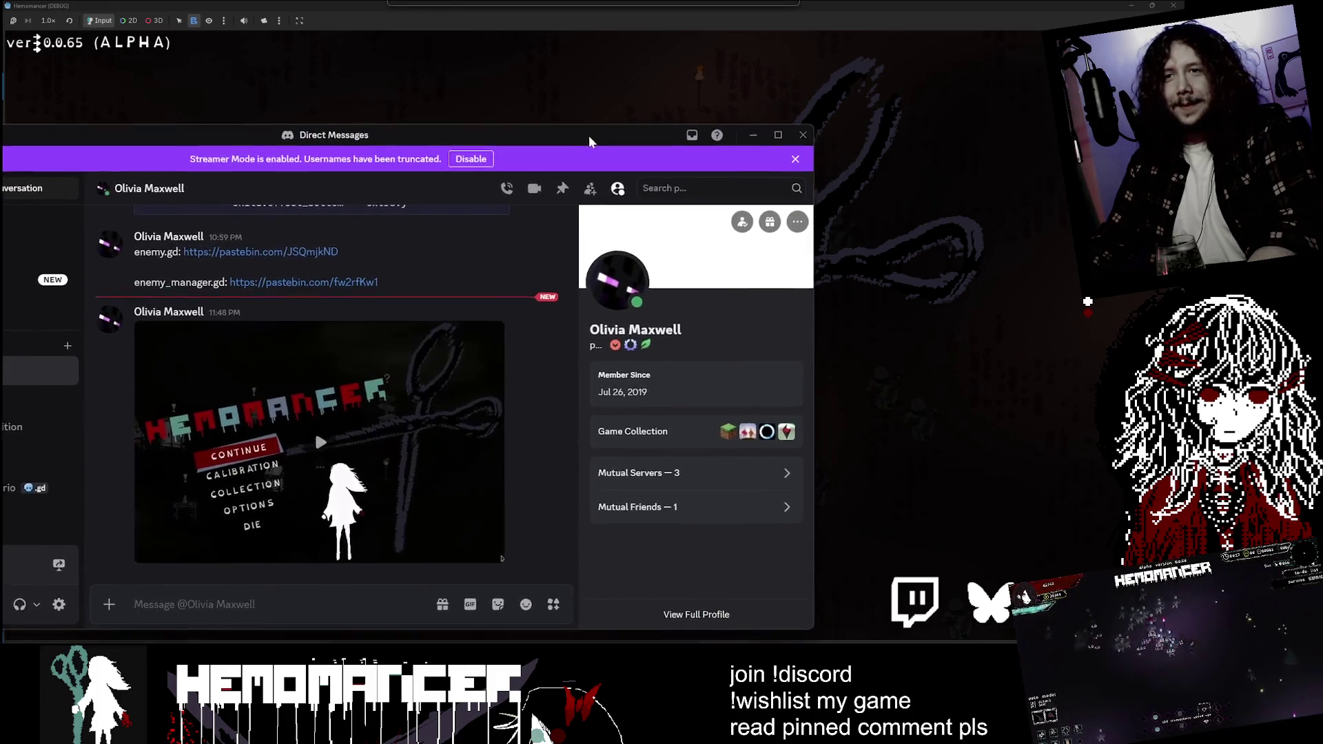
{"action": "left_click", "coordinate": [391, 524]}
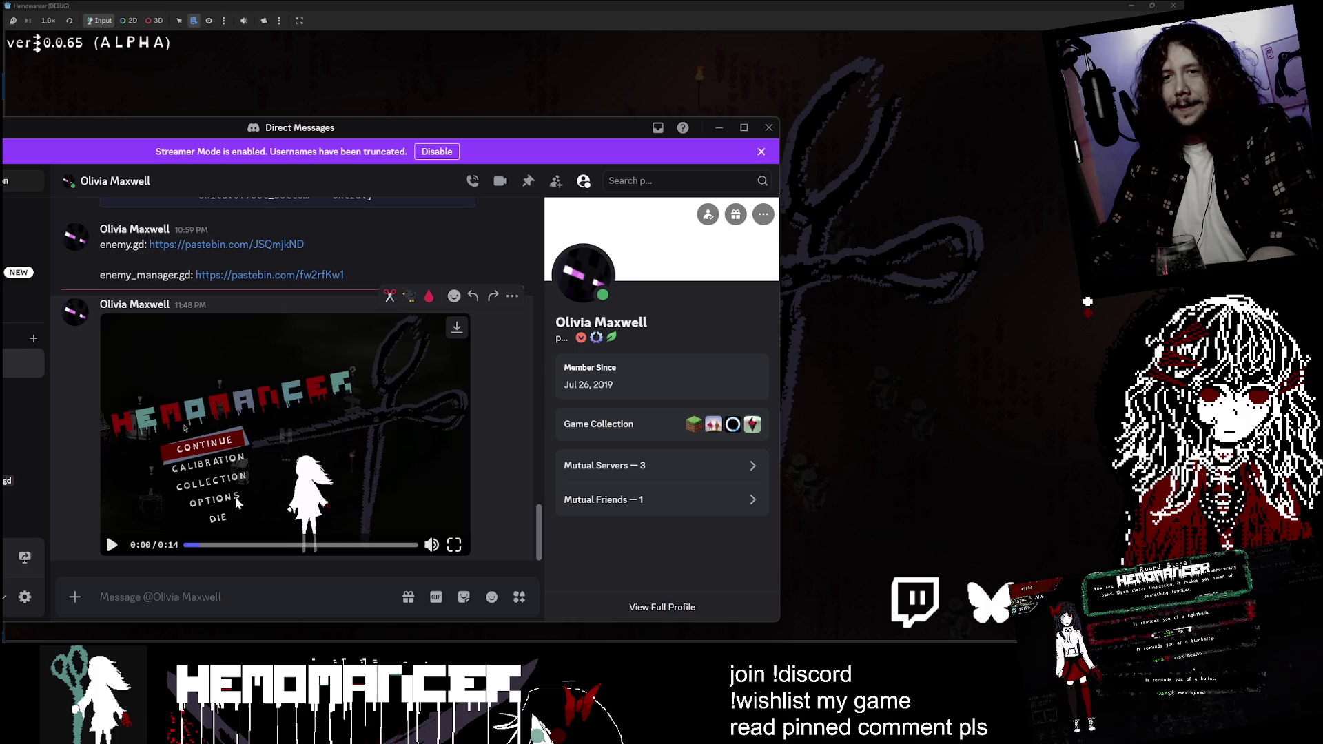
{"action": "left_click", "coordinate": [454, 545]}
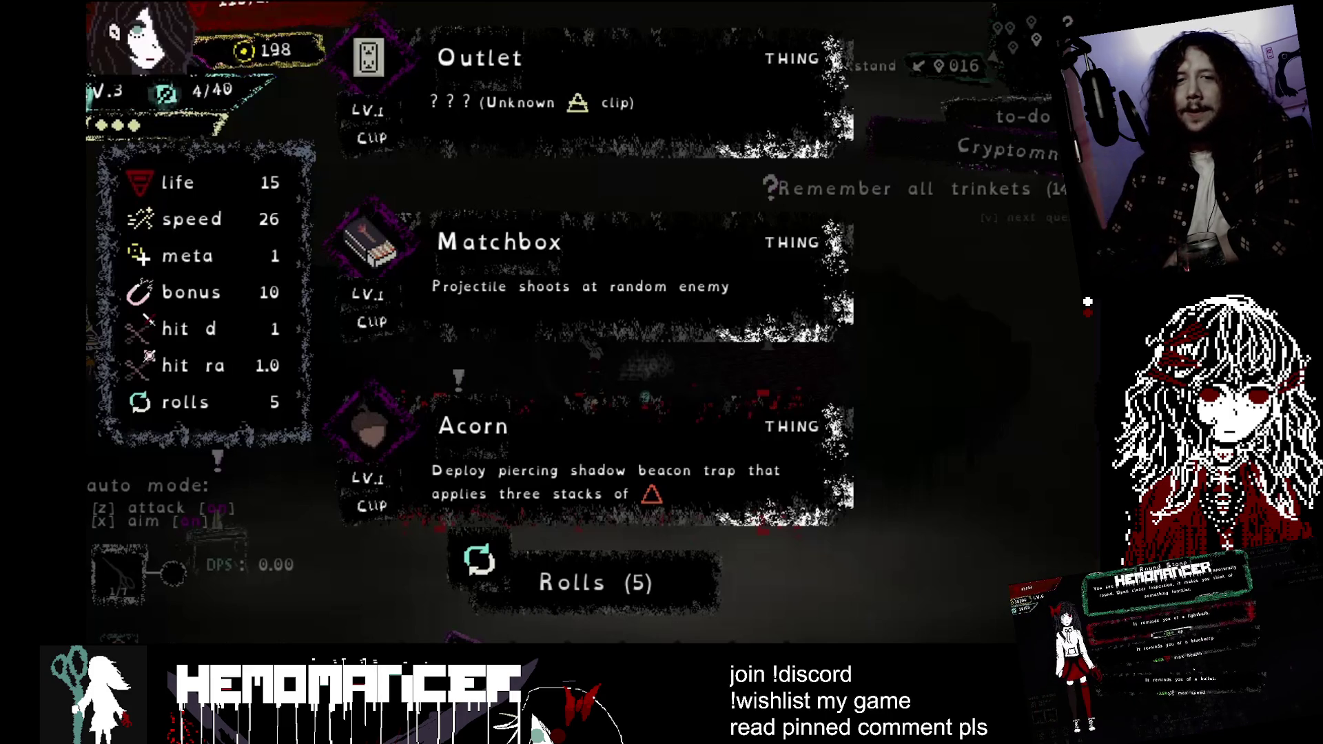
- Continue the saved run with auto attack on, then bring the Twitch channel window forward
{"action": "left_click", "coordinate": [331, 348]}
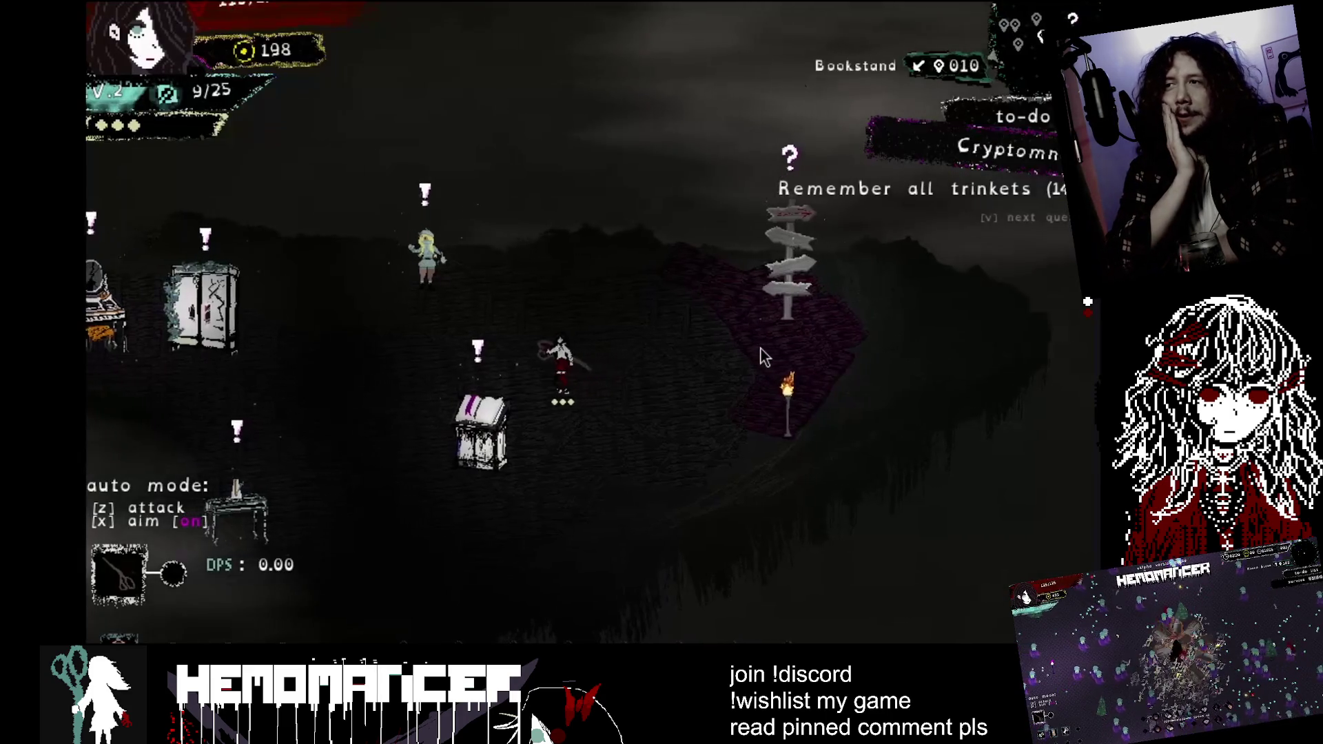
{"action": "key", "text": "z"}
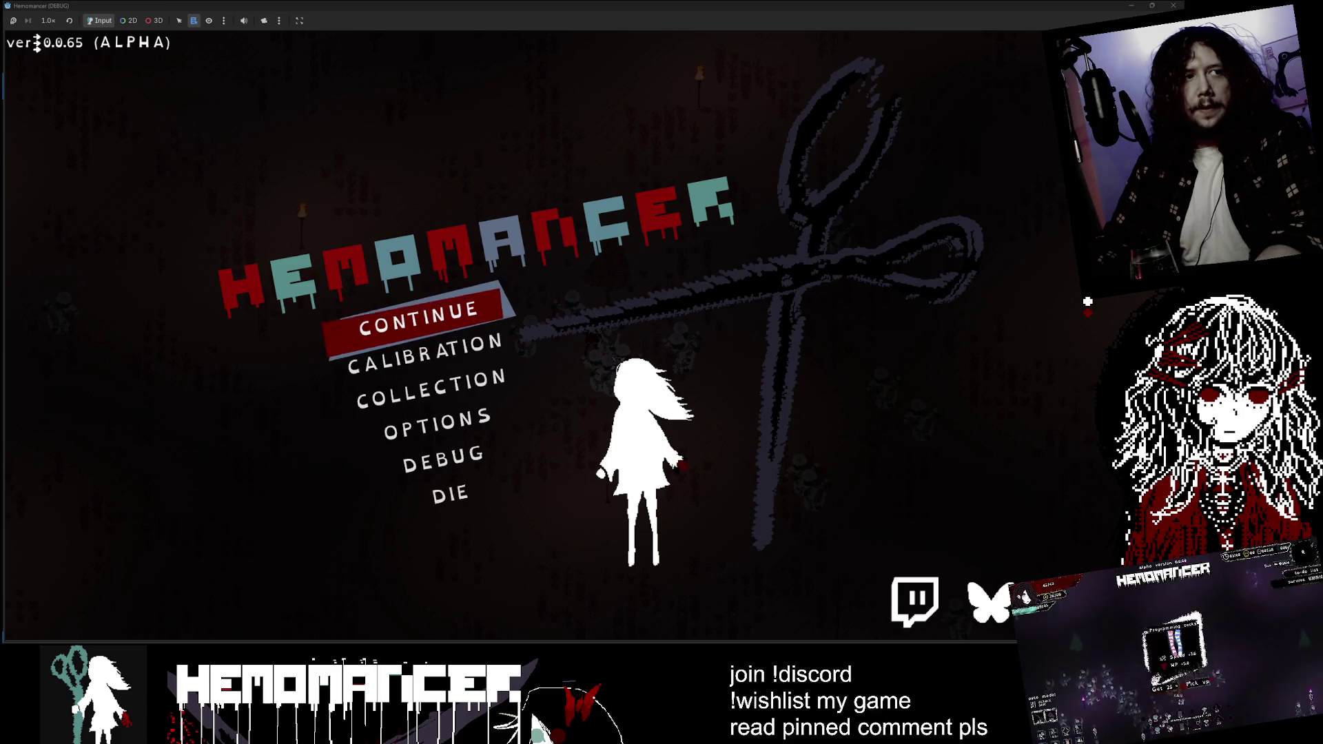
{"action": "mouse_move", "coordinate": [389, 743]}
{"action": "left_mouse_down"}
{"action": "mouse_move", "coordinate": [388, 342]}
{"action": "mouse_move", "coordinate": [367, 99]}
{"action": "left_mouse_up"}
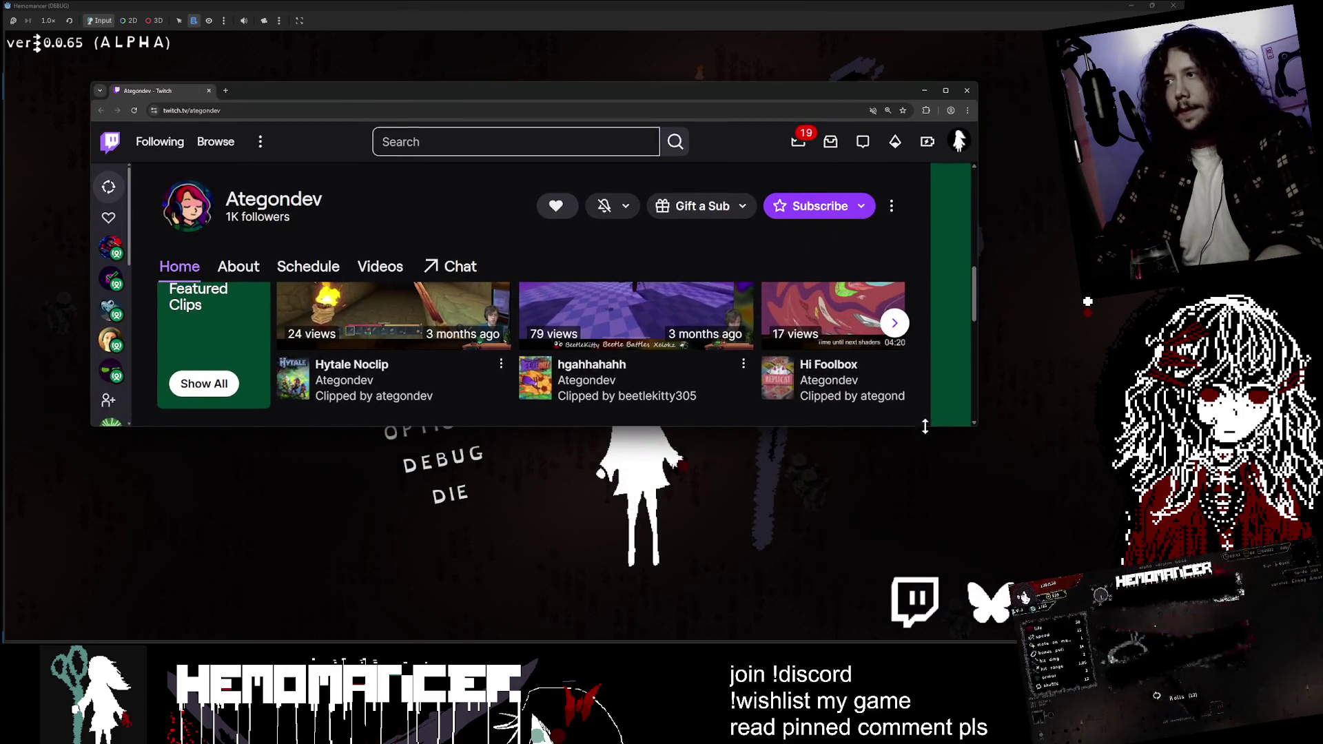
{"action": "mouse_move", "coordinate": [977, 429]}
{"action": "left_mouse_down"}
{"action": "mouse_move", "coordinate": [958, 483]}
{"action": "mouse_move", "coordinate": [964, 554]}
{"action": "mouse_move", "coordinate": [972, 546]}
{"action": "left_mouse_up"}
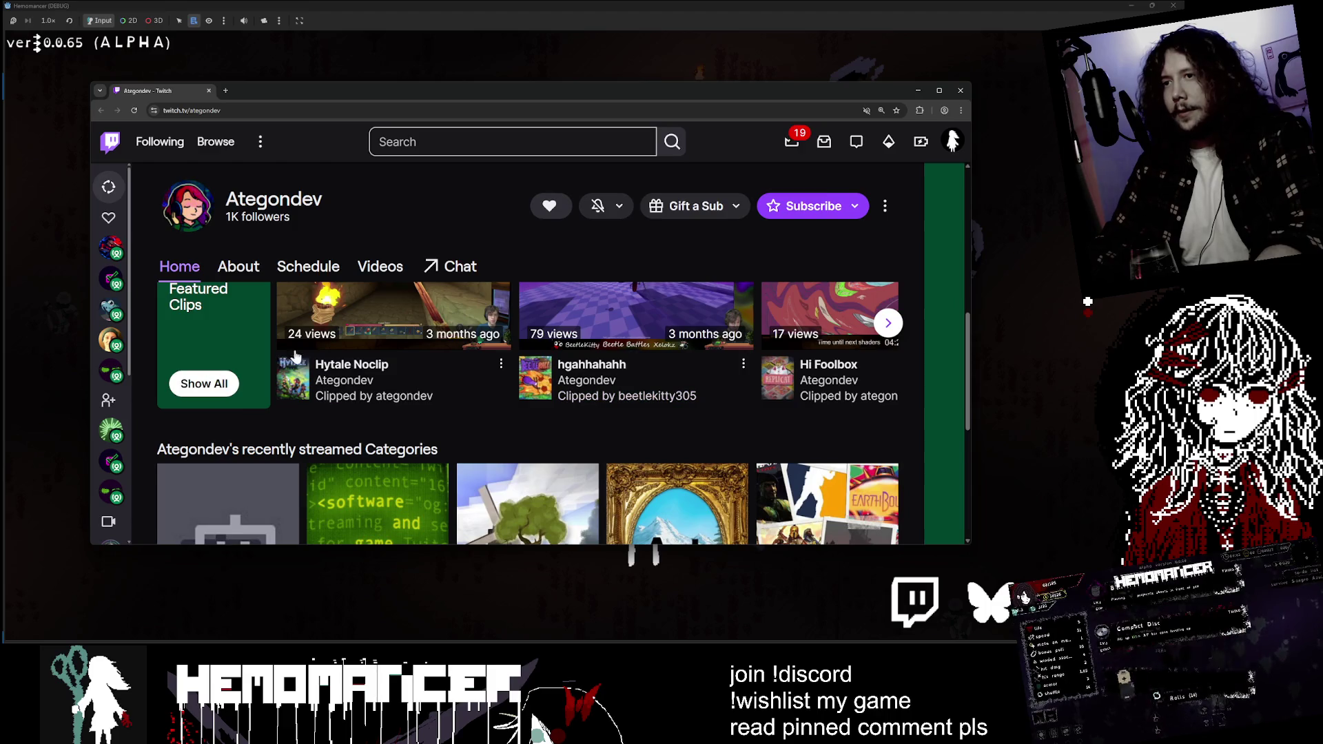
{"action": "scroll", "coordinate": [434, 352], "scroll_direction": "down", "scroll_amount": 1}
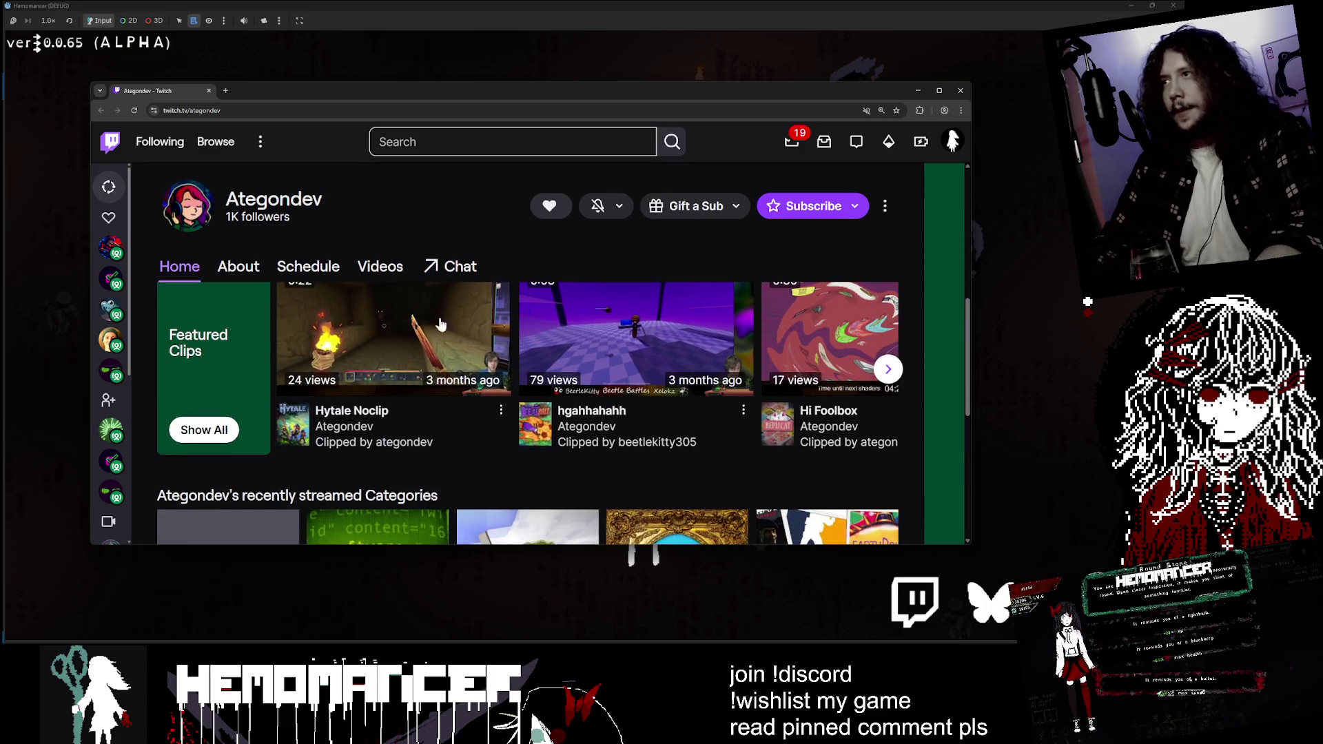
{"action": "scroll", "coordinate": [383, 370], "scroll_direction": "down", "scroll_amount": 3}
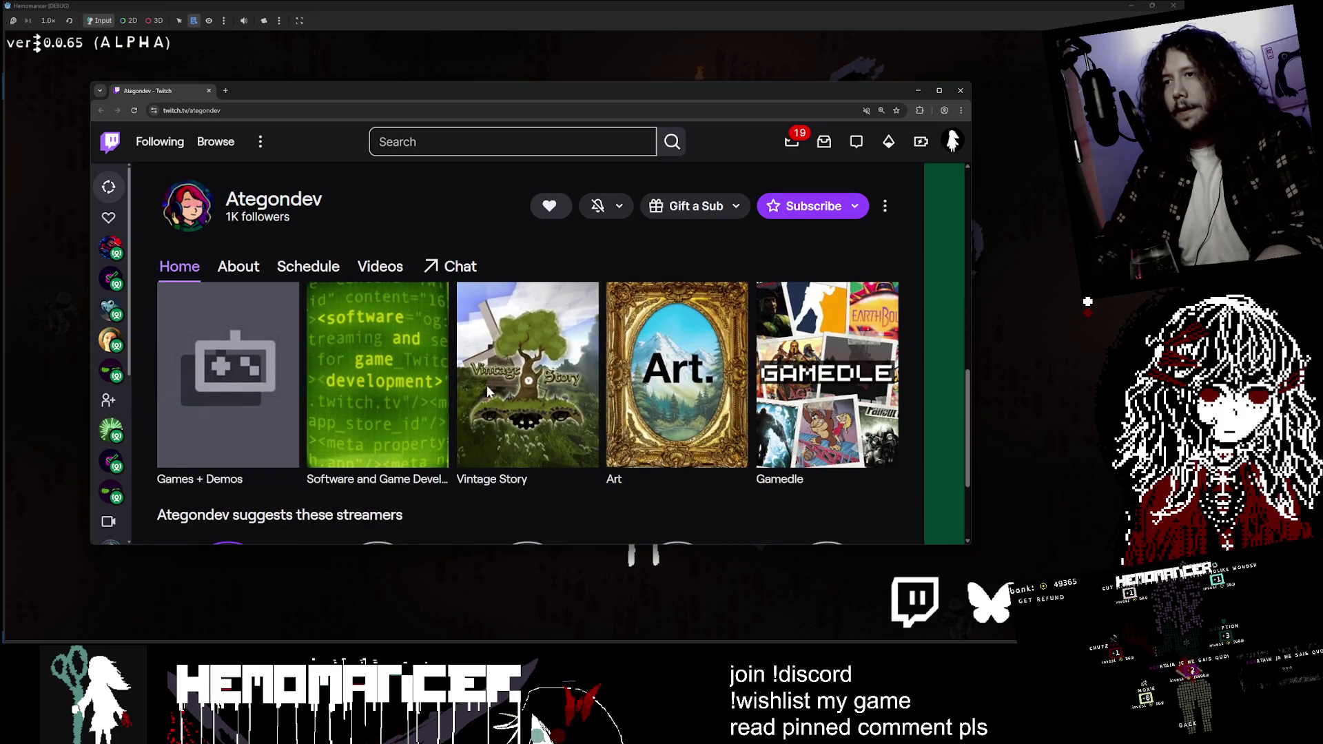
{"action": "scroll", "coordinate": [427, 365], "scroll_direction": "up", "scroll_amount": 3}
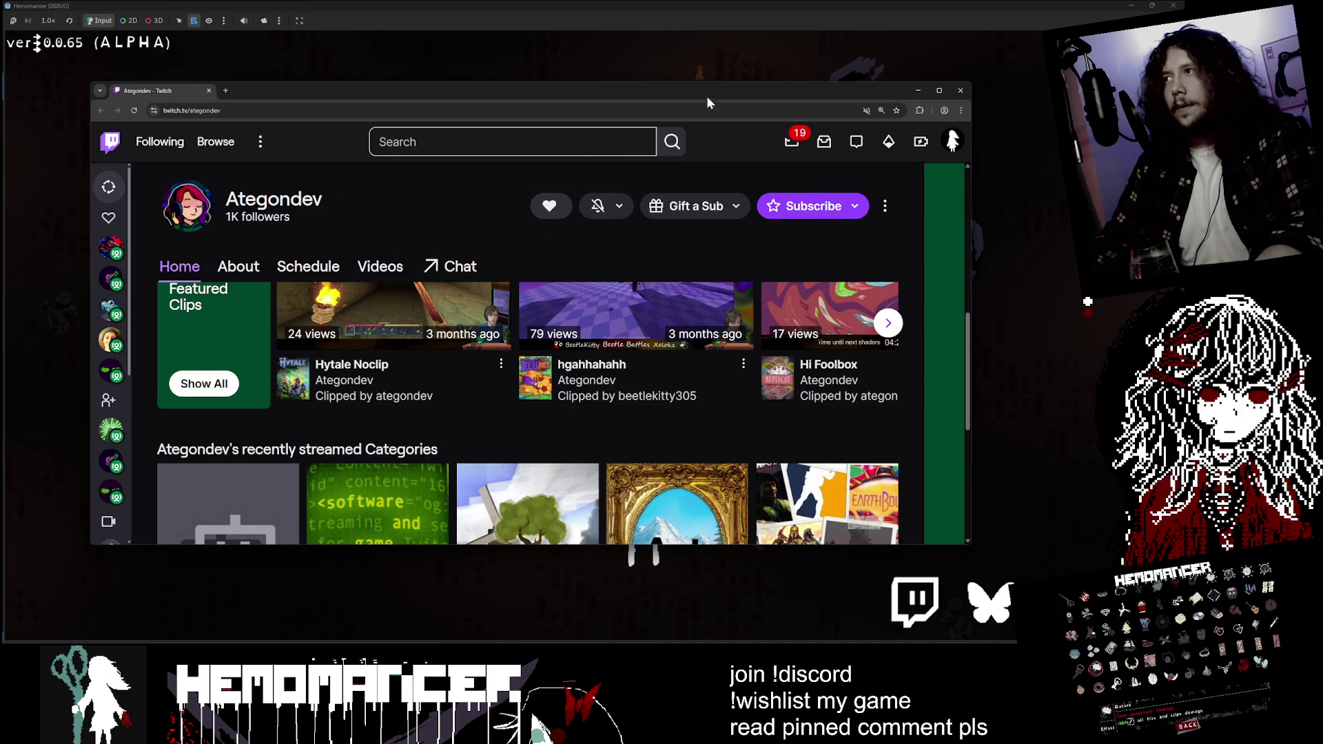
{"action": "left_click", "coordinate": [917, 90]}
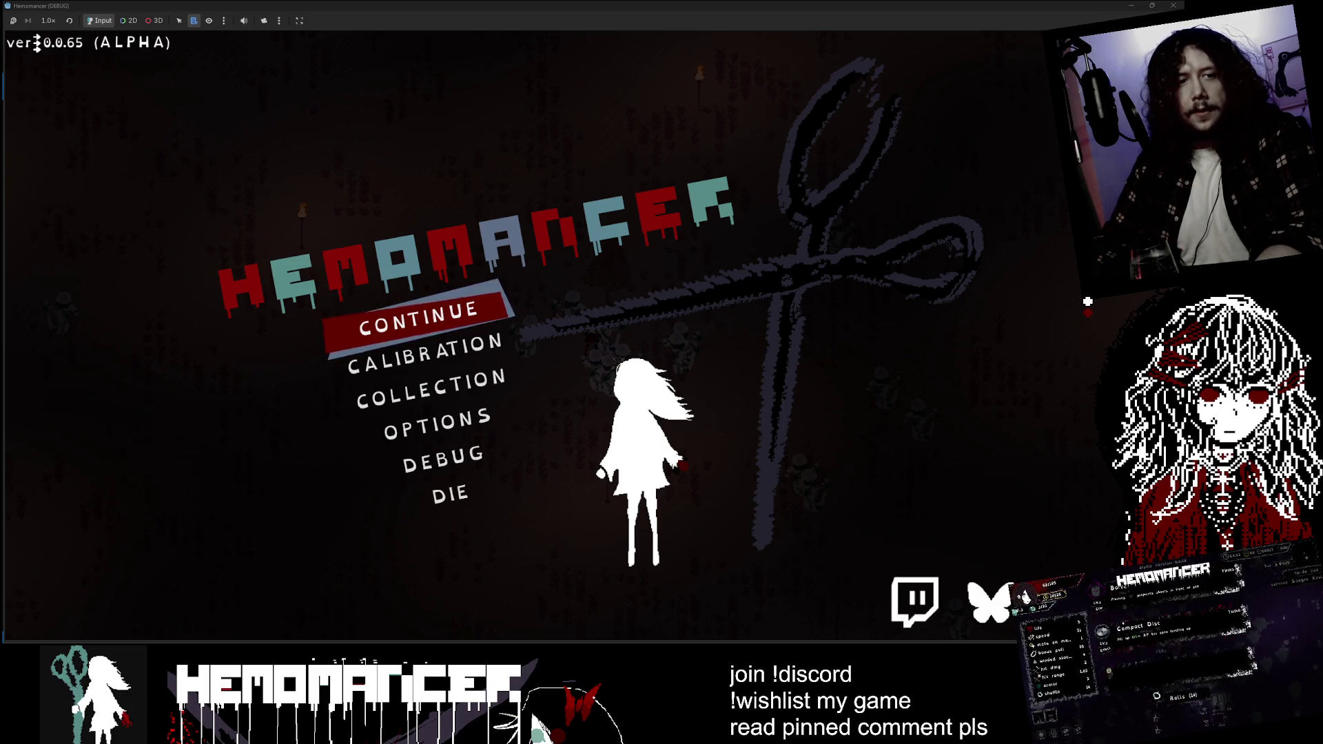
- Continue to the hub, walk to the signpole, and start a Quick Expedition
{"action": "key", "text": "Down"}
{"action": "key", "text": "Down"}
{"action": "key", "text": "Down"}
{"action": "key", "text": "Up"}
{"action": "key", "text": "Up"}
{"action": "key", "text": "Up"}
{"action": "key", "text": "Return"}
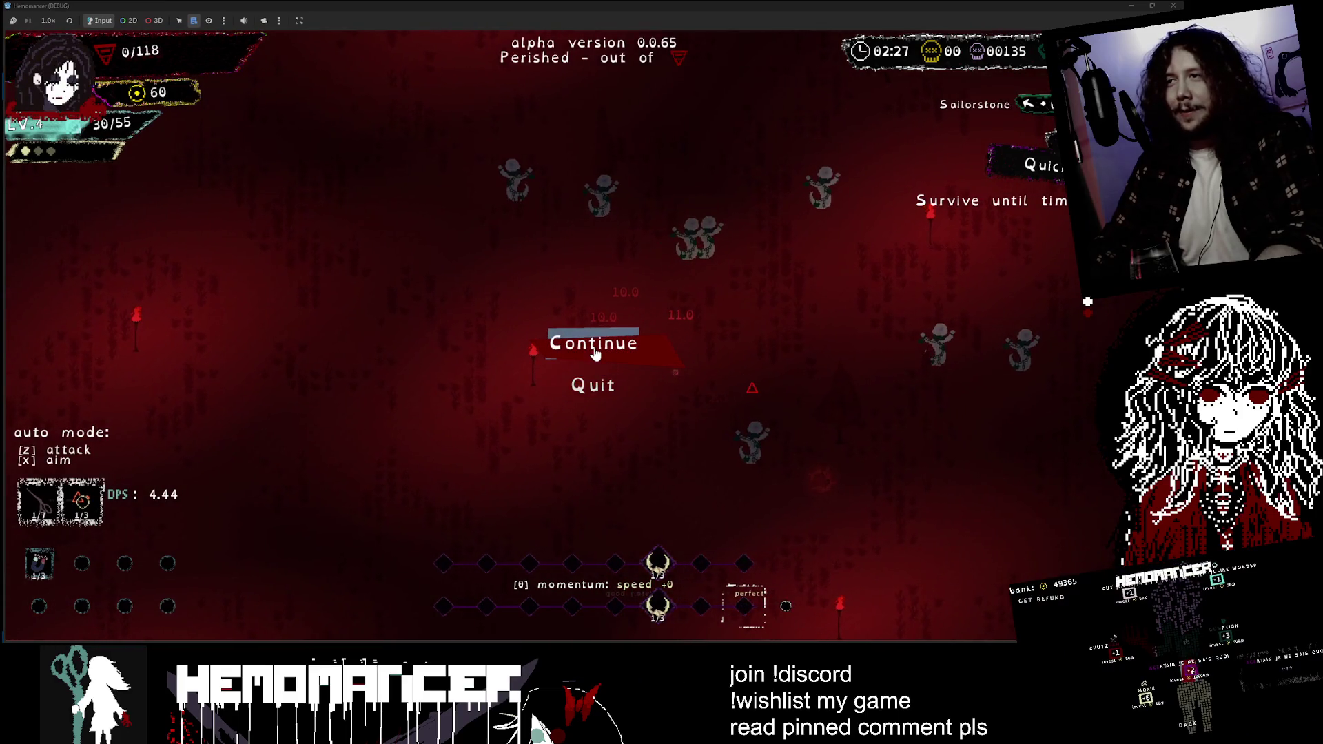
{"action": "left_click", "coordinate": [645, 337]}
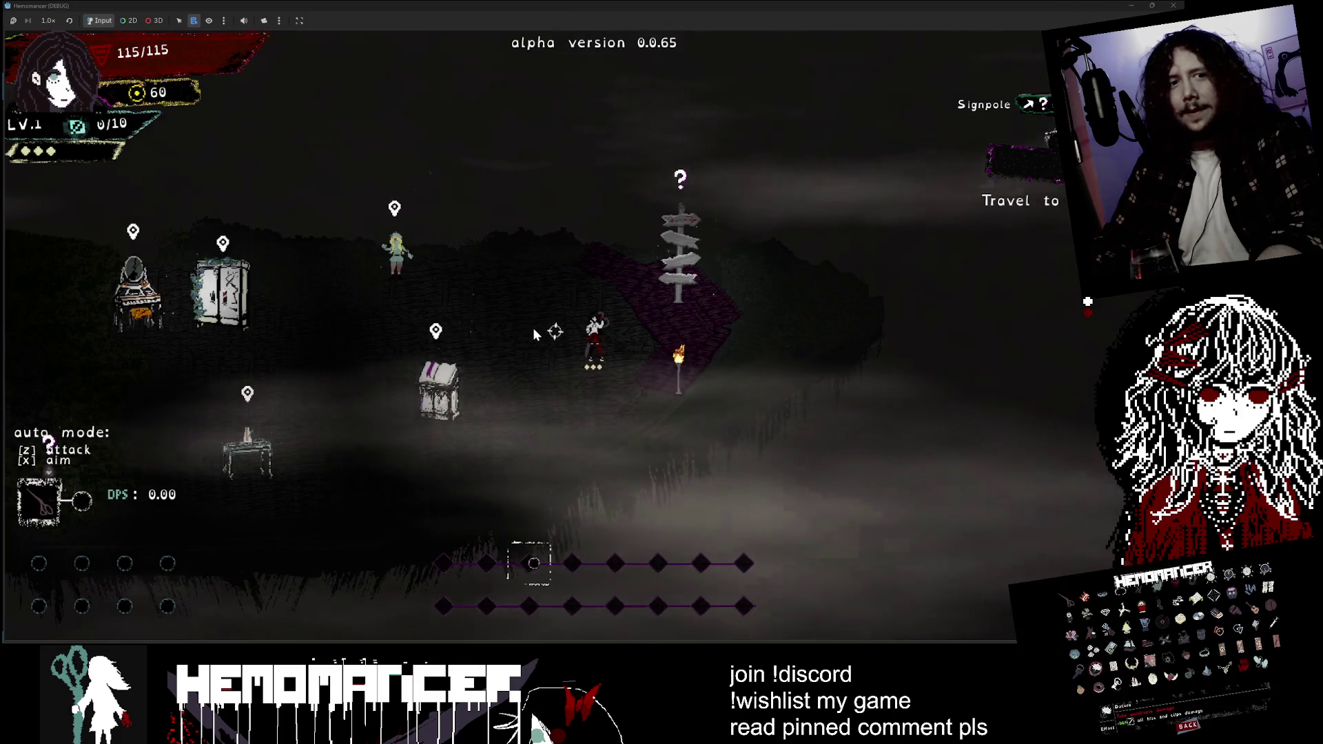
{"action": "key", "text": "d"}
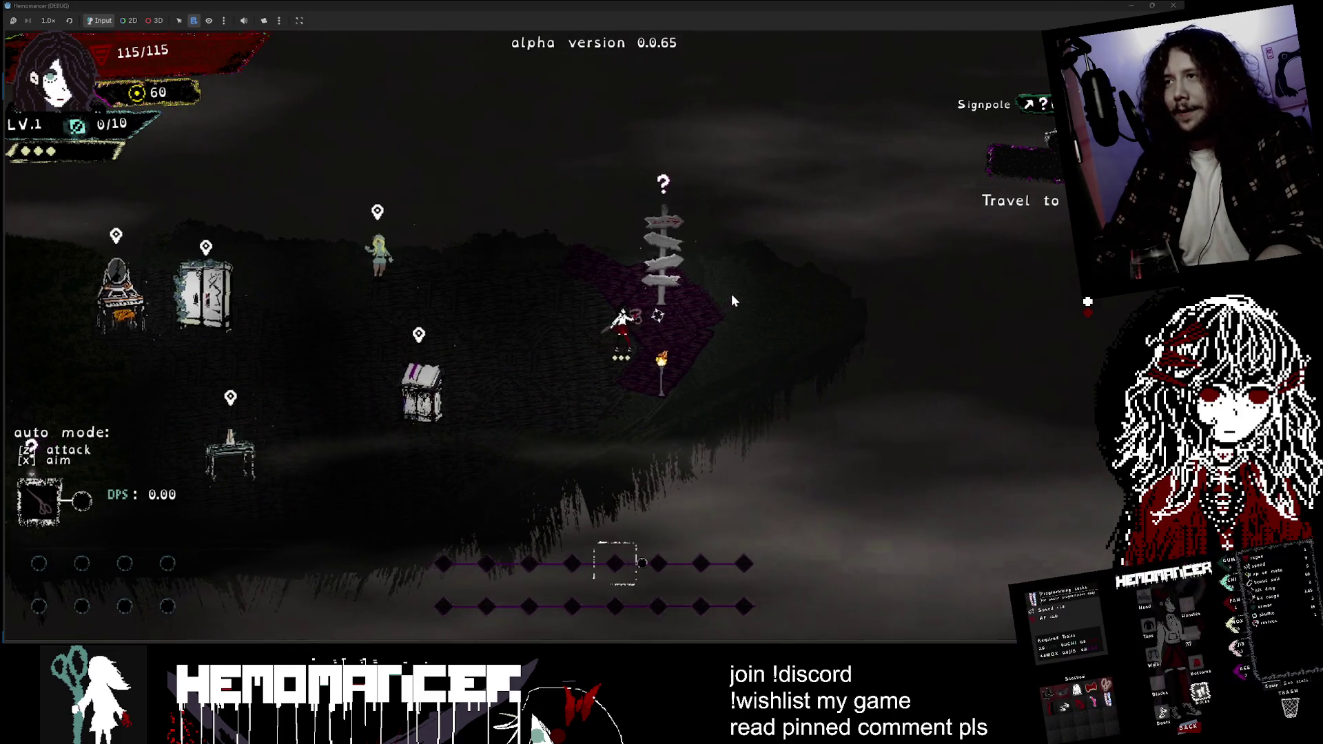
{"action": "key", "text": "e"}
{"action": "left_click", "coordinate": [496, 217]}
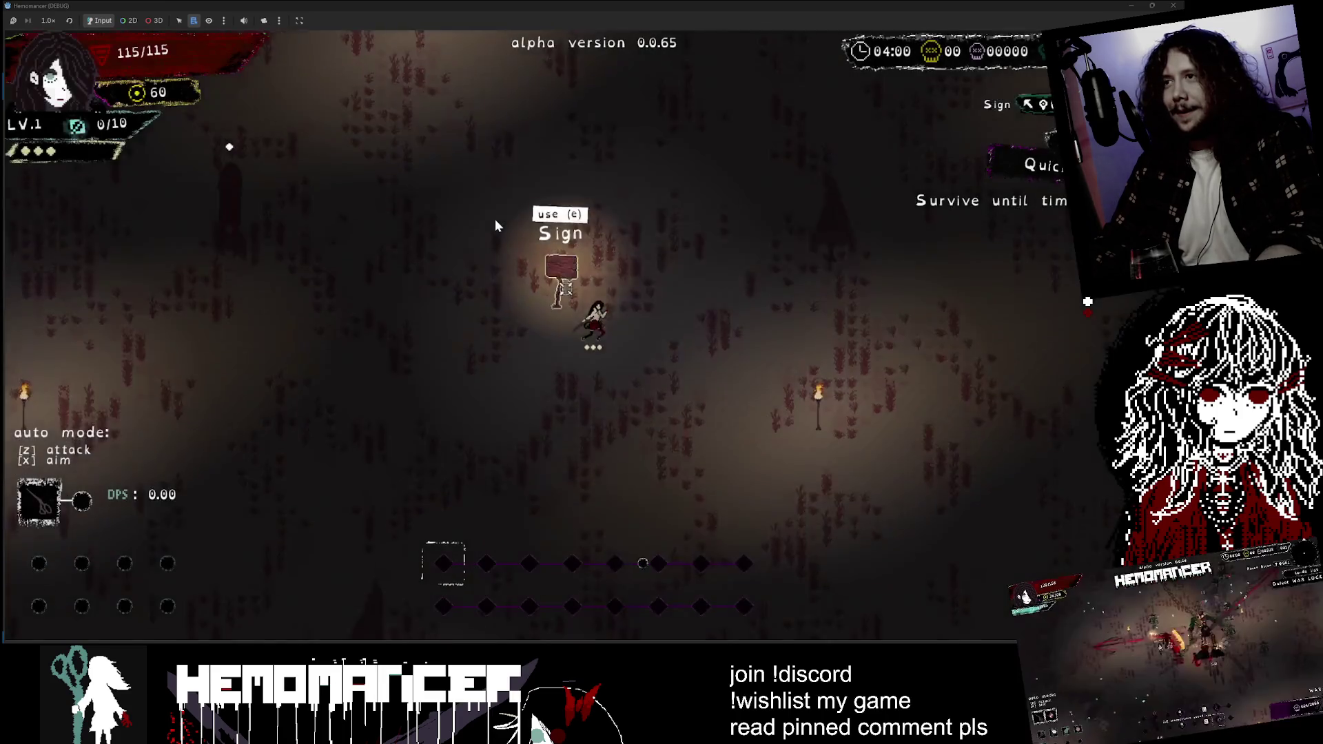
- Fight upward through the enemies past the torch to fill the experience bar
{"action": "key", "text": "e"}
{"action": "key", "text": "w"}
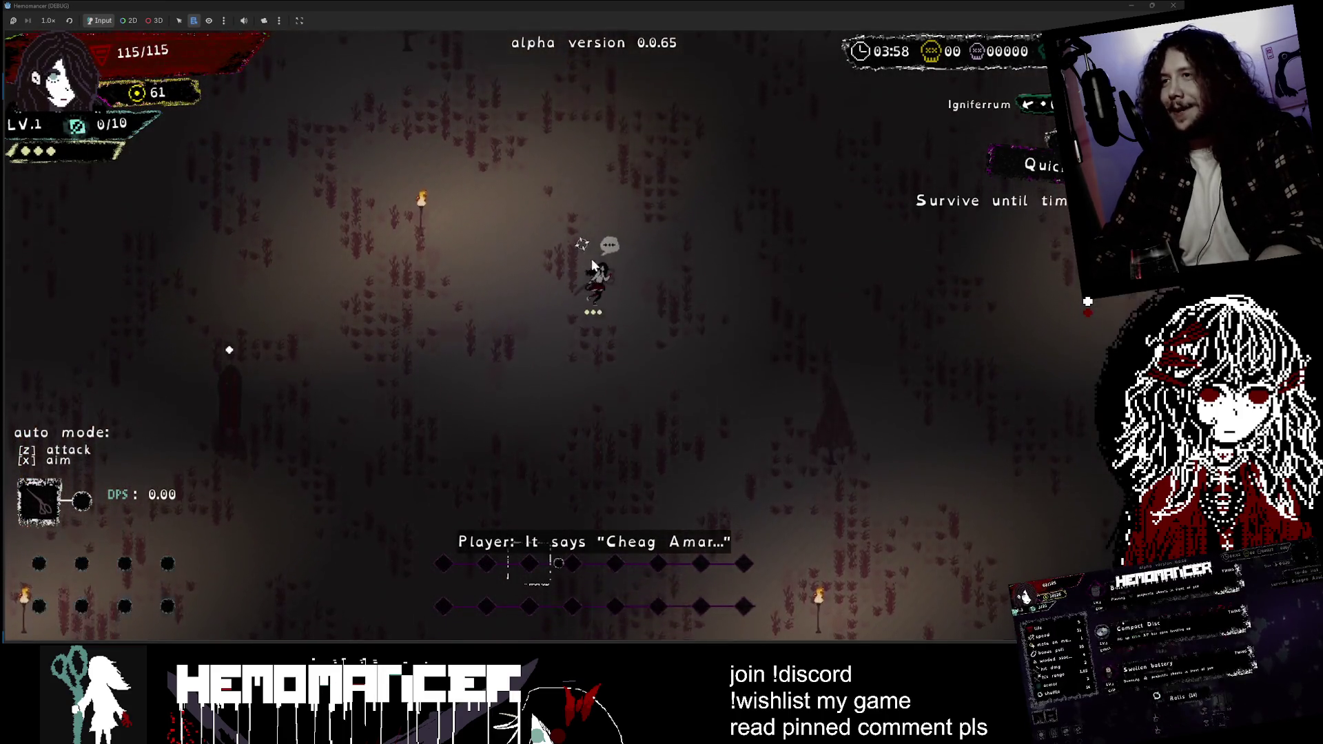
{"action": "key", "text": "d"}
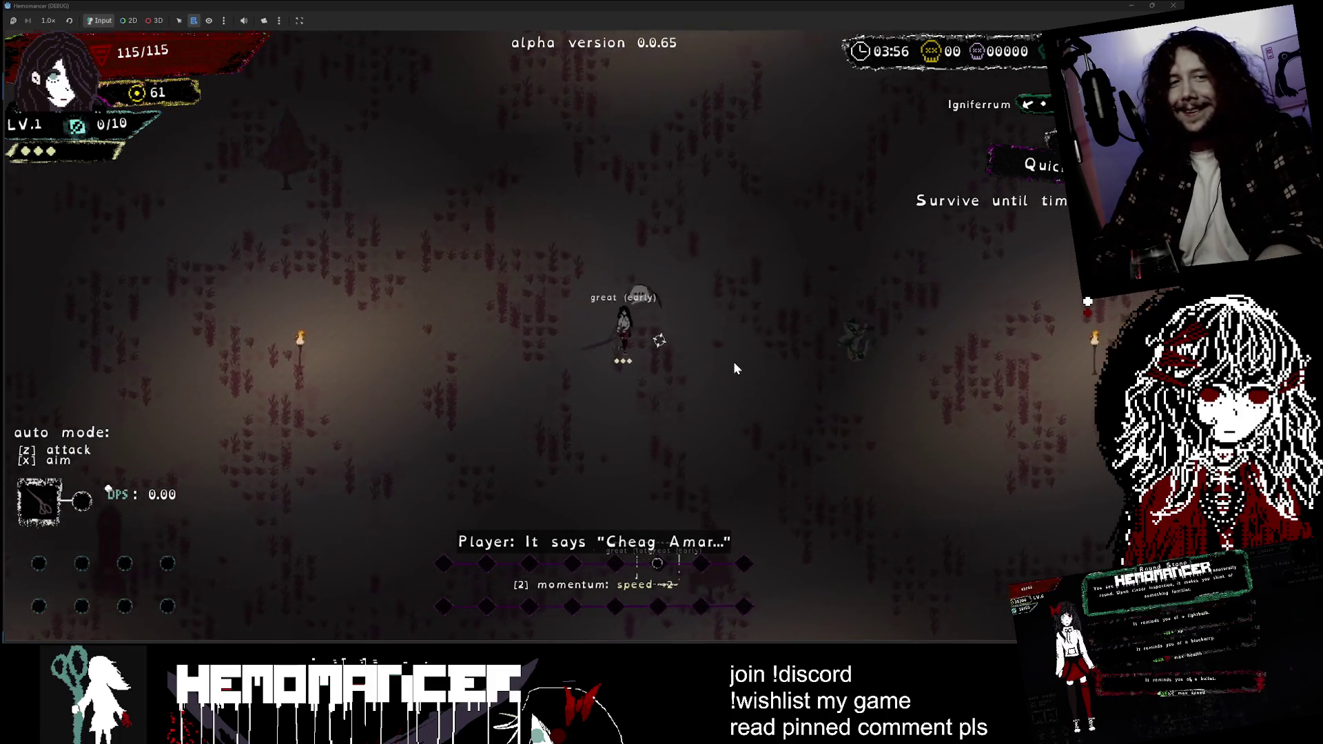
{"action": "key", "text": "d"}
{"action": "key", "text": "d"}
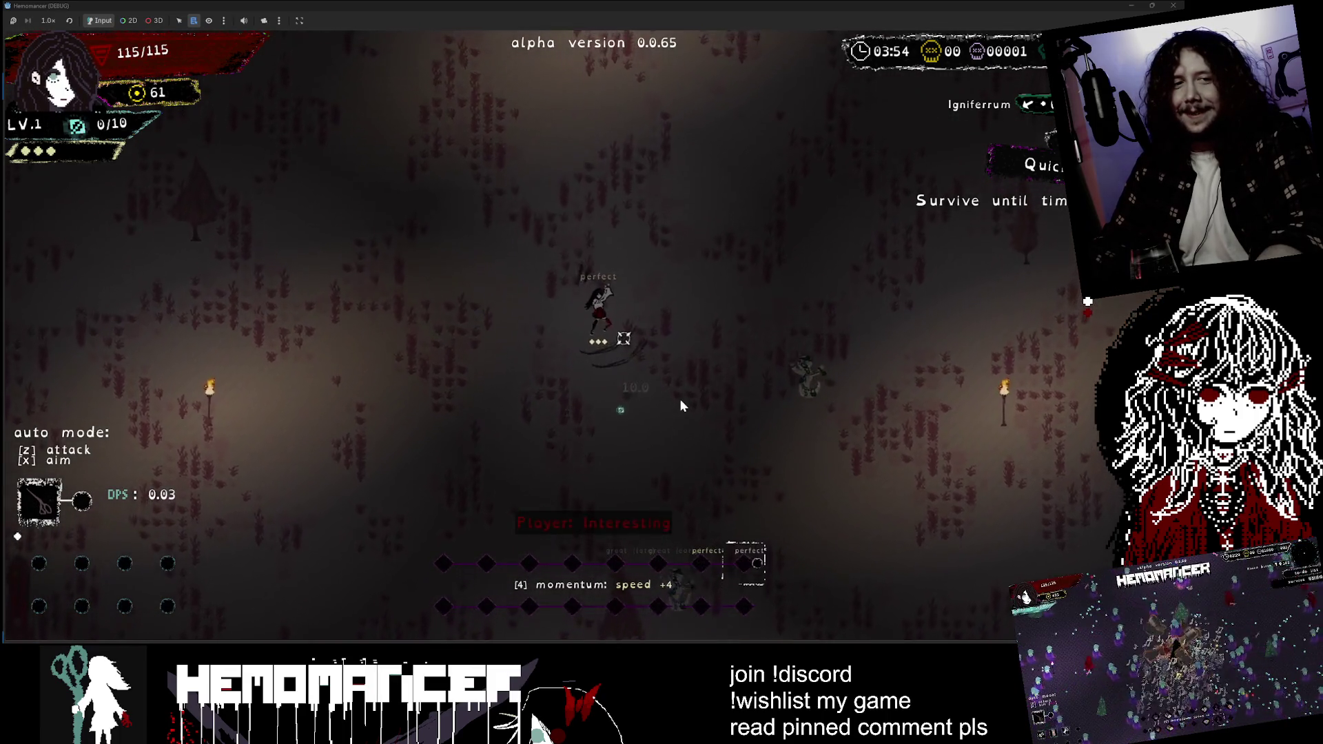
{"action": "key", "text": "w"}
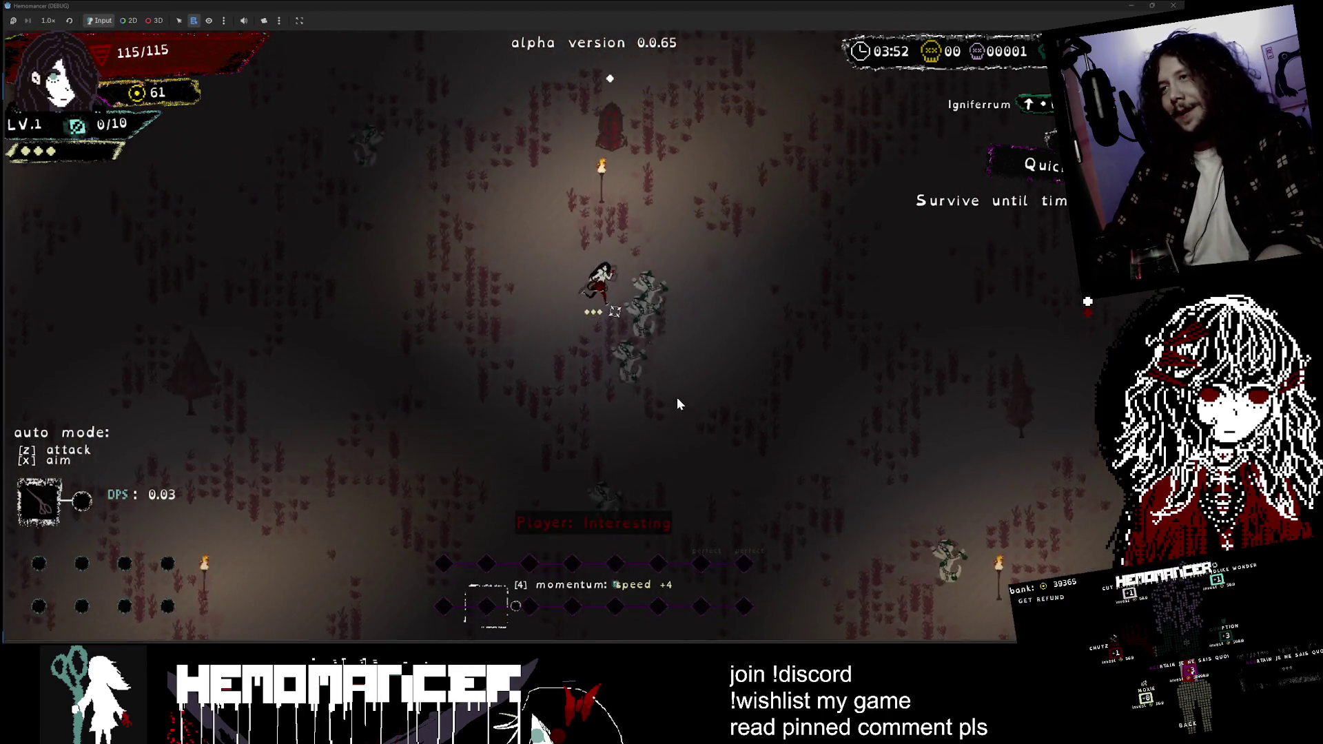
{"action": "key", "text": "w"}
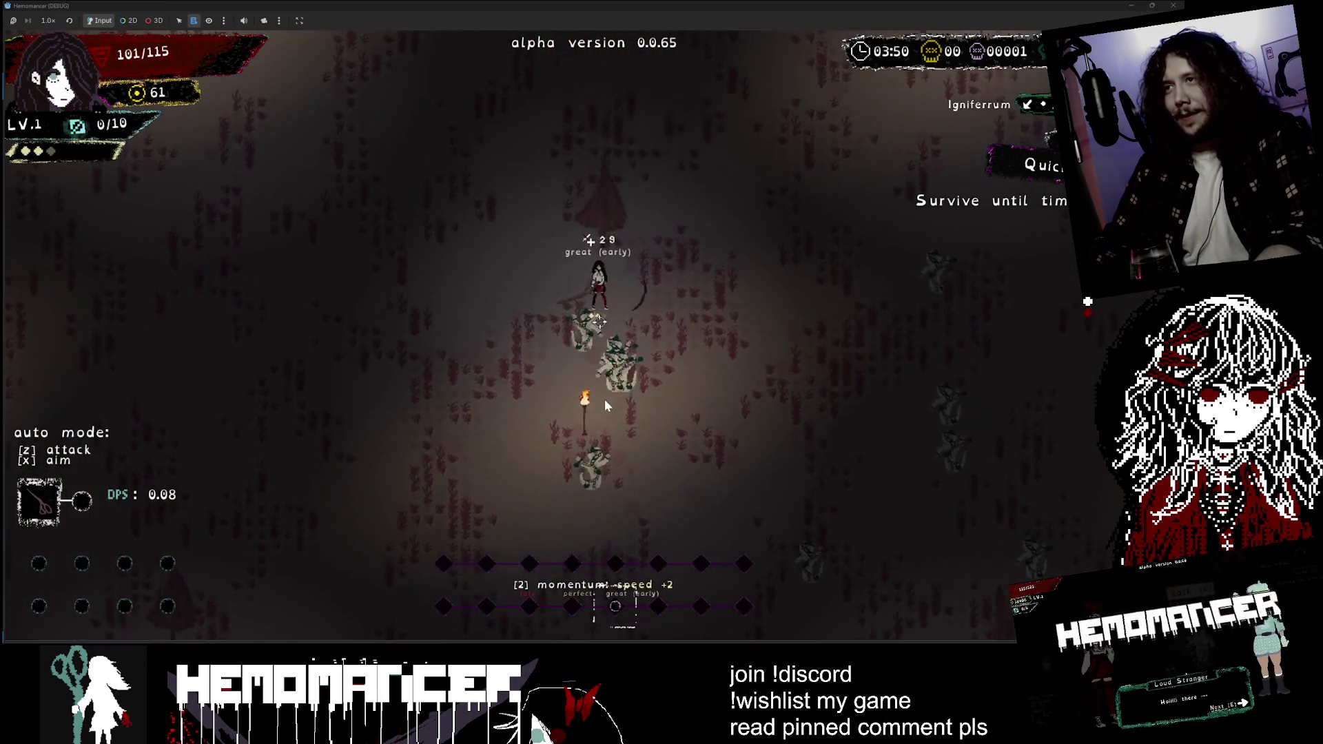
{"action": "key", "text": "w"}
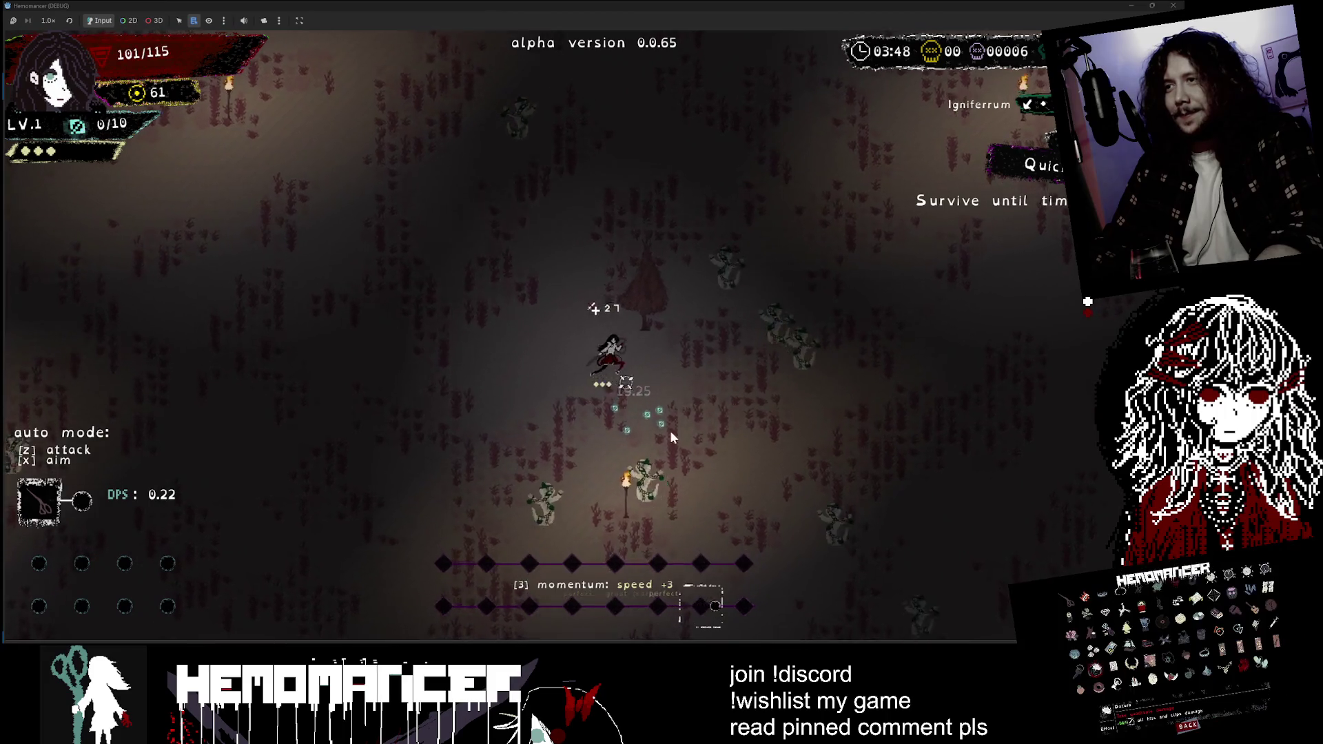
{"action": "key", "text": "a"}
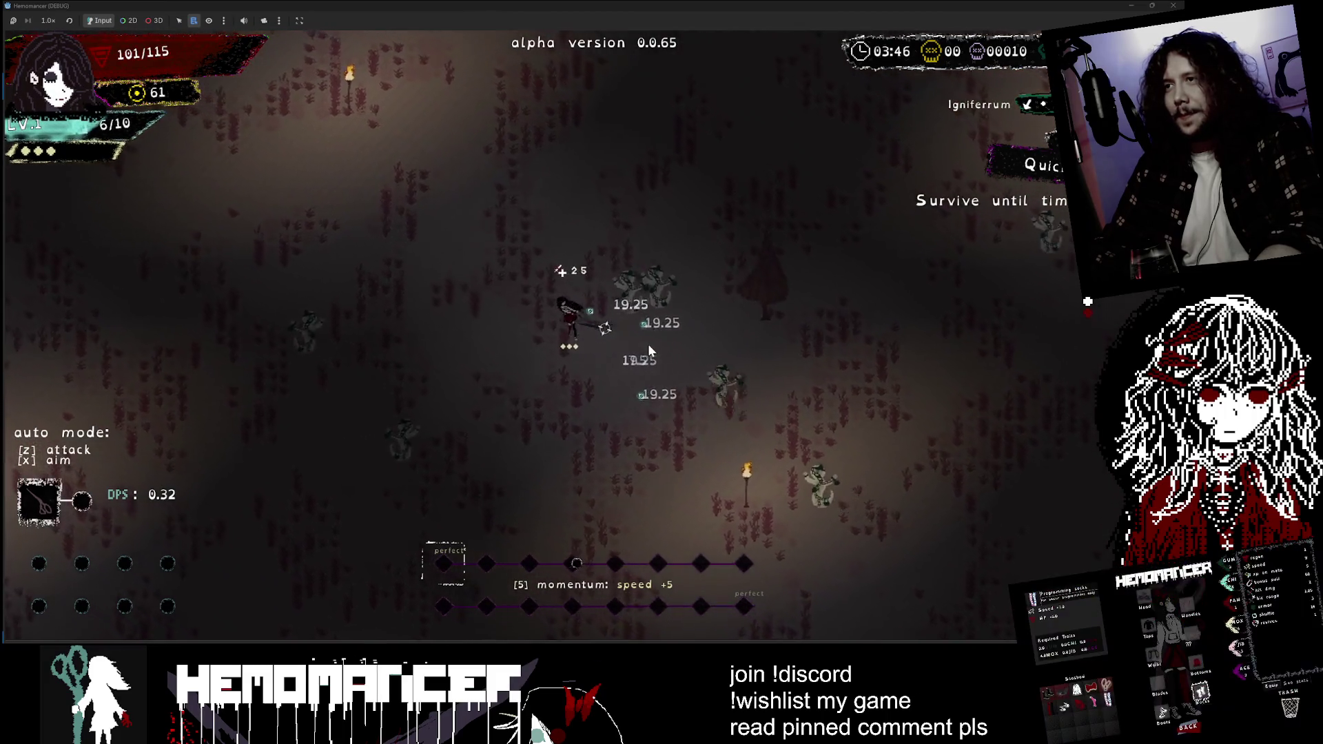
{"action": "key", "text": "w"}
{"action": "key", "text": "a"}
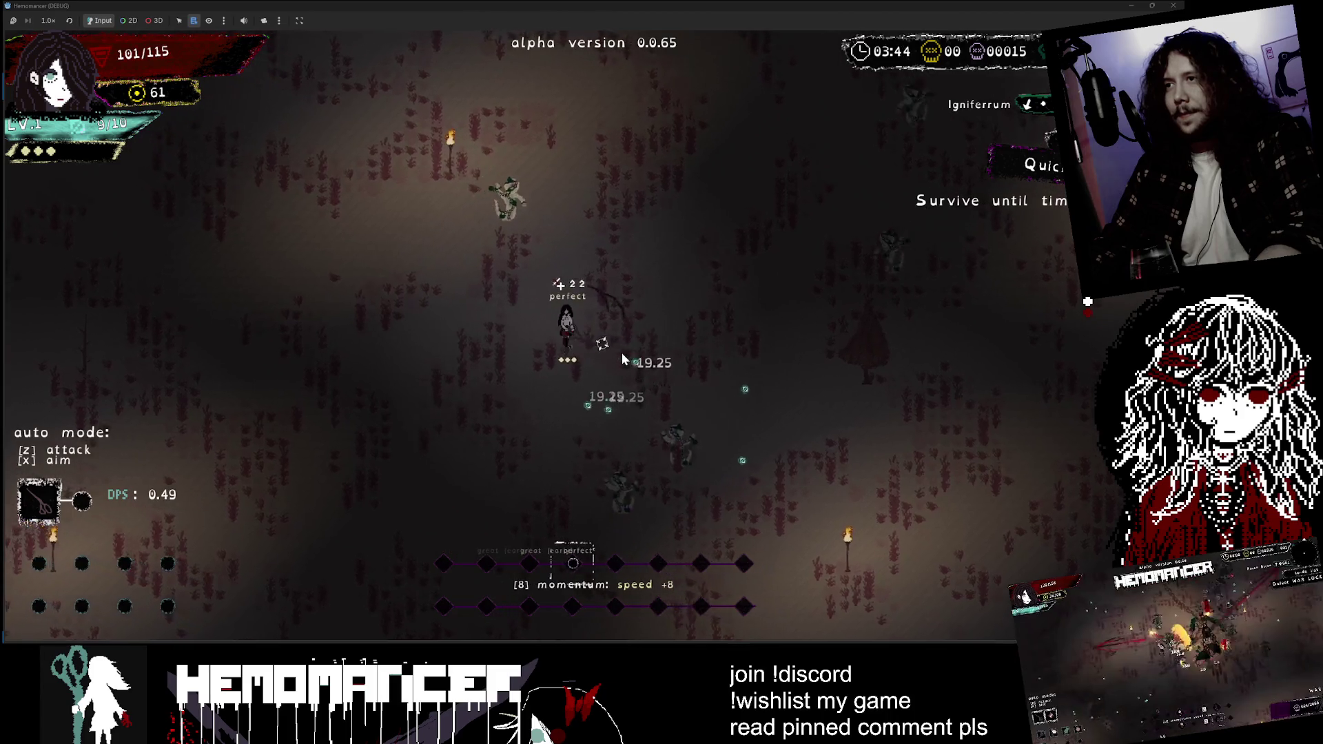
{"action": "key", "text": "w"}
{"action": "key", "text": "a"}
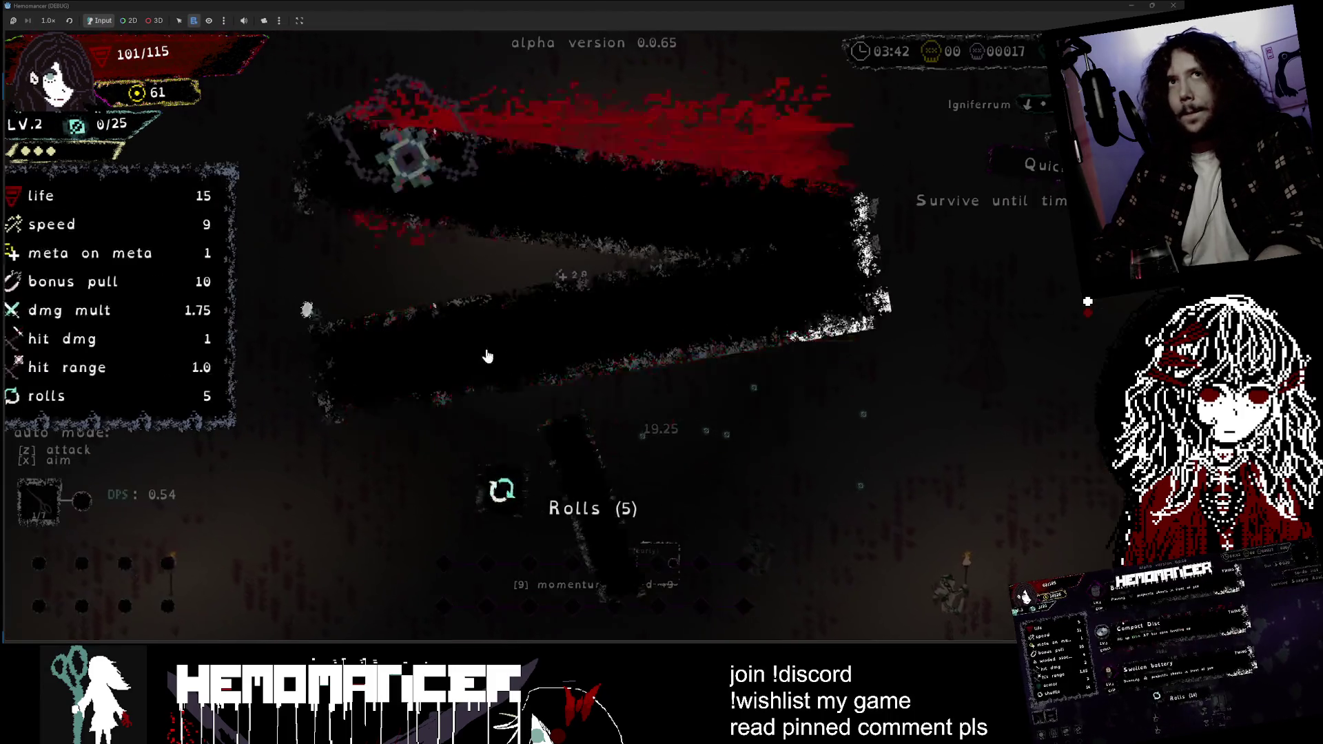
- Reroll the level-up choices, take the Aureola damaging aura, and attack on the beat
{"action": "left_click", "coordinate": [578, 508]}
{"action": "left_click", "coordinate": [518, 263]}
{"action": "key", "text": "w"}
{"action": "left_click", "coordinate": [654, 332]}
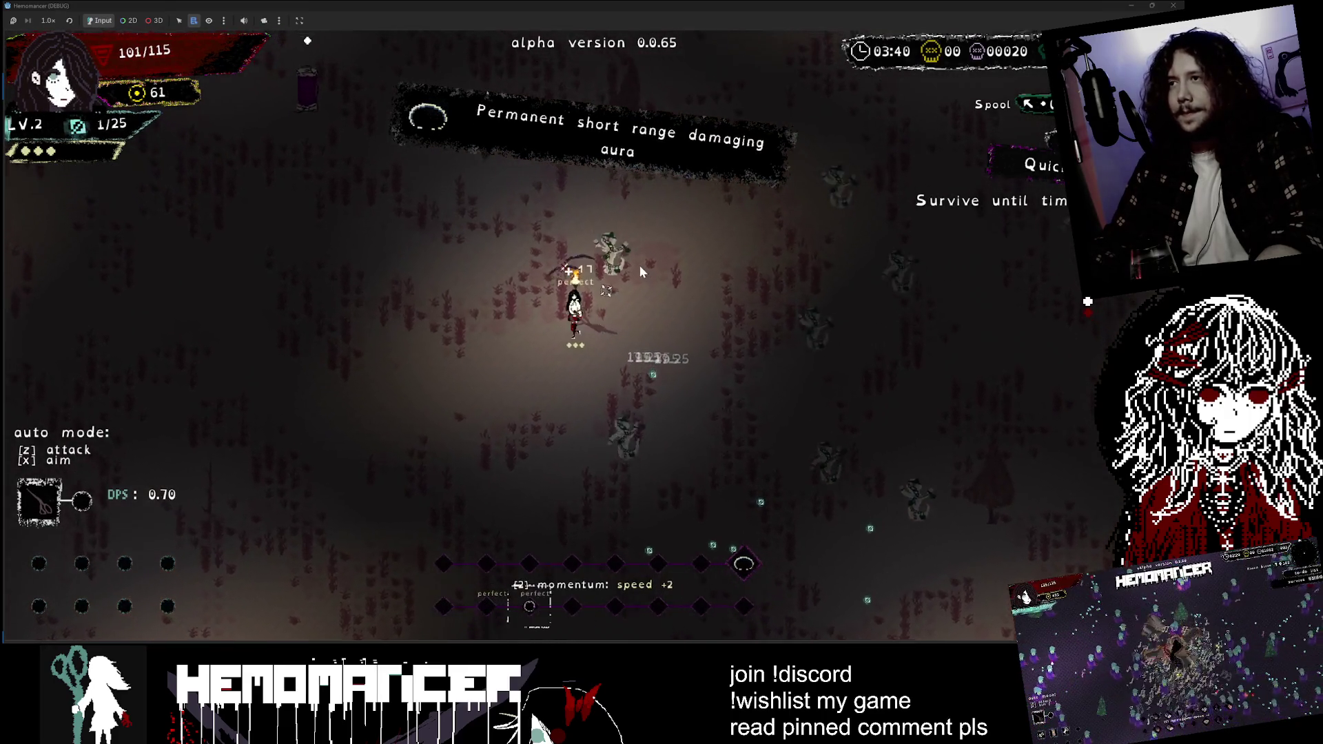
{"action": "key", "text": "w"}
{"action": "left_click", "coordinate": [631, 408]}
{"action": "left_click", "coordinate": [709, 372]}
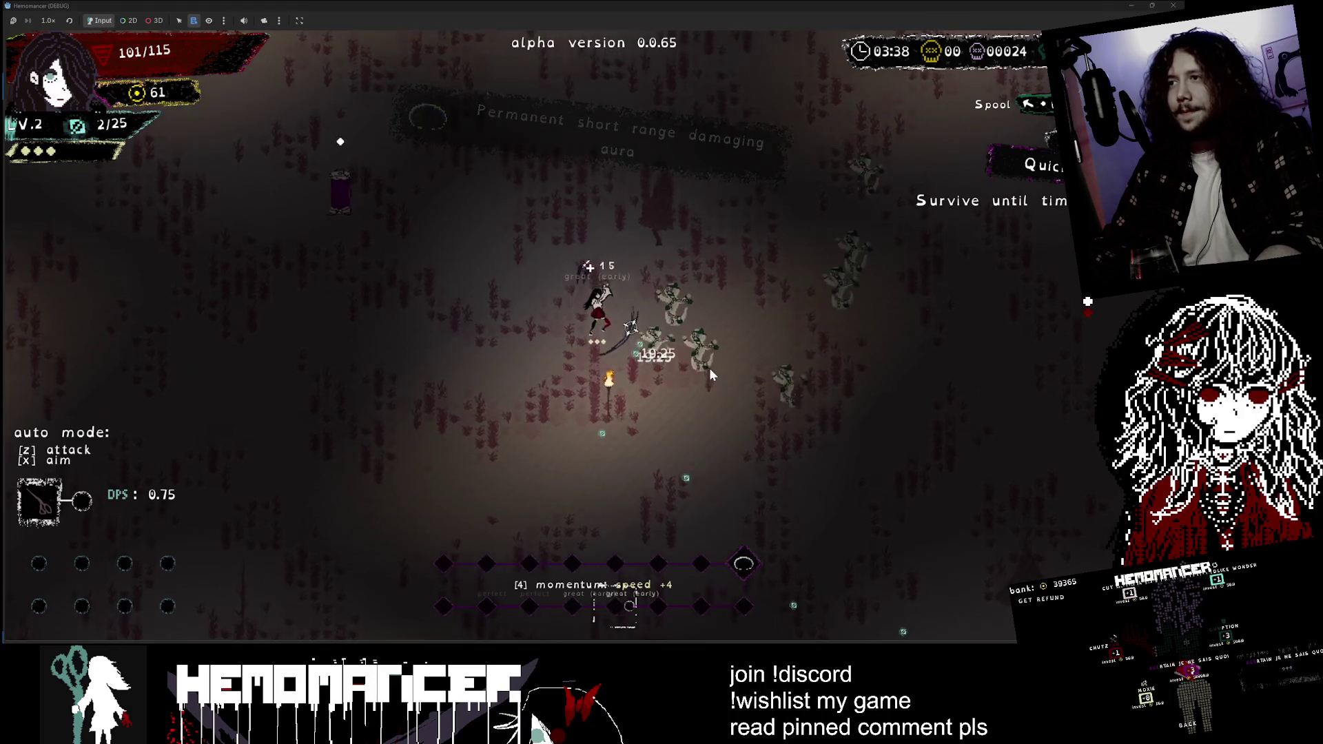
- Move down through the horde, attacking the surrounding enemies on the beat
{"action": "key", "text": "s"}
{"action": "left_click", "coordinate": [709, 362]}
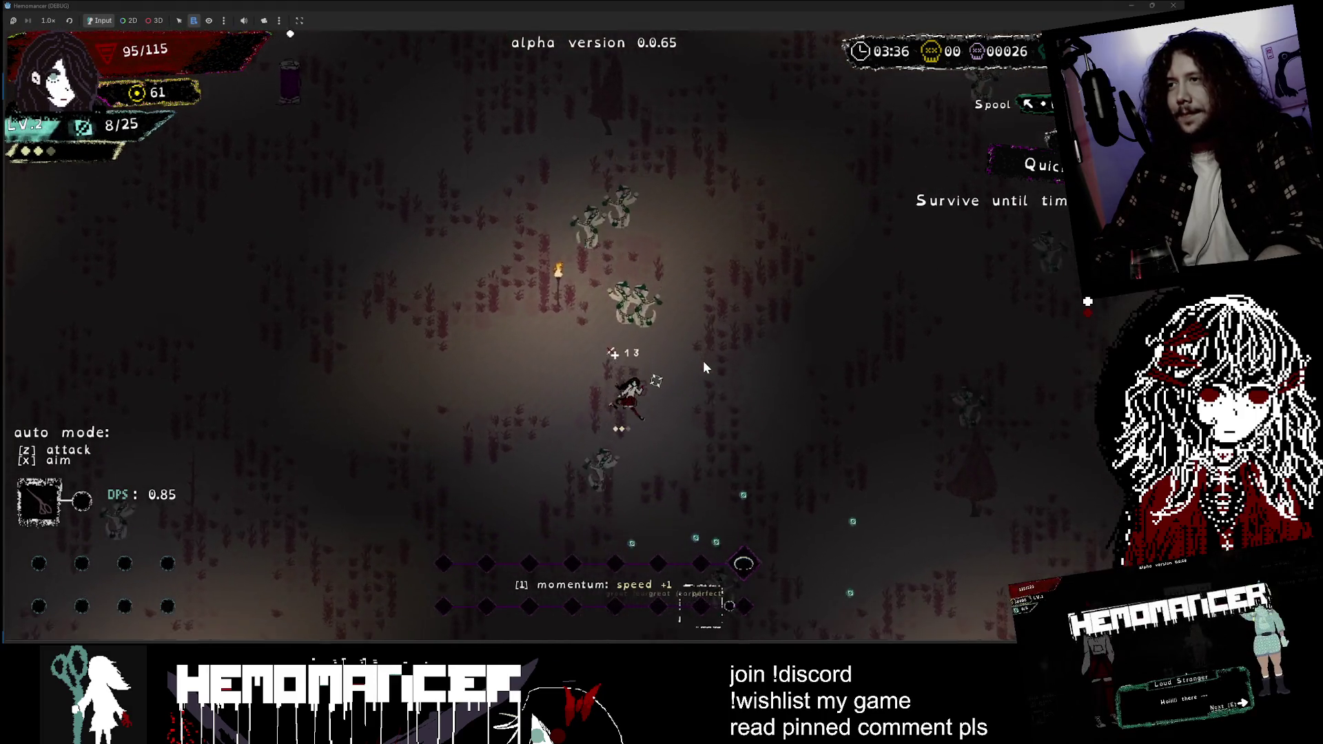
{"action": "key", "text": "s"}
{"action": "left_click", "coordinate": [697, 361]}
{"action": "left_click", "coordinate": [682, 350]}
{"action": "left_click", "coordinate": [658, 332]}
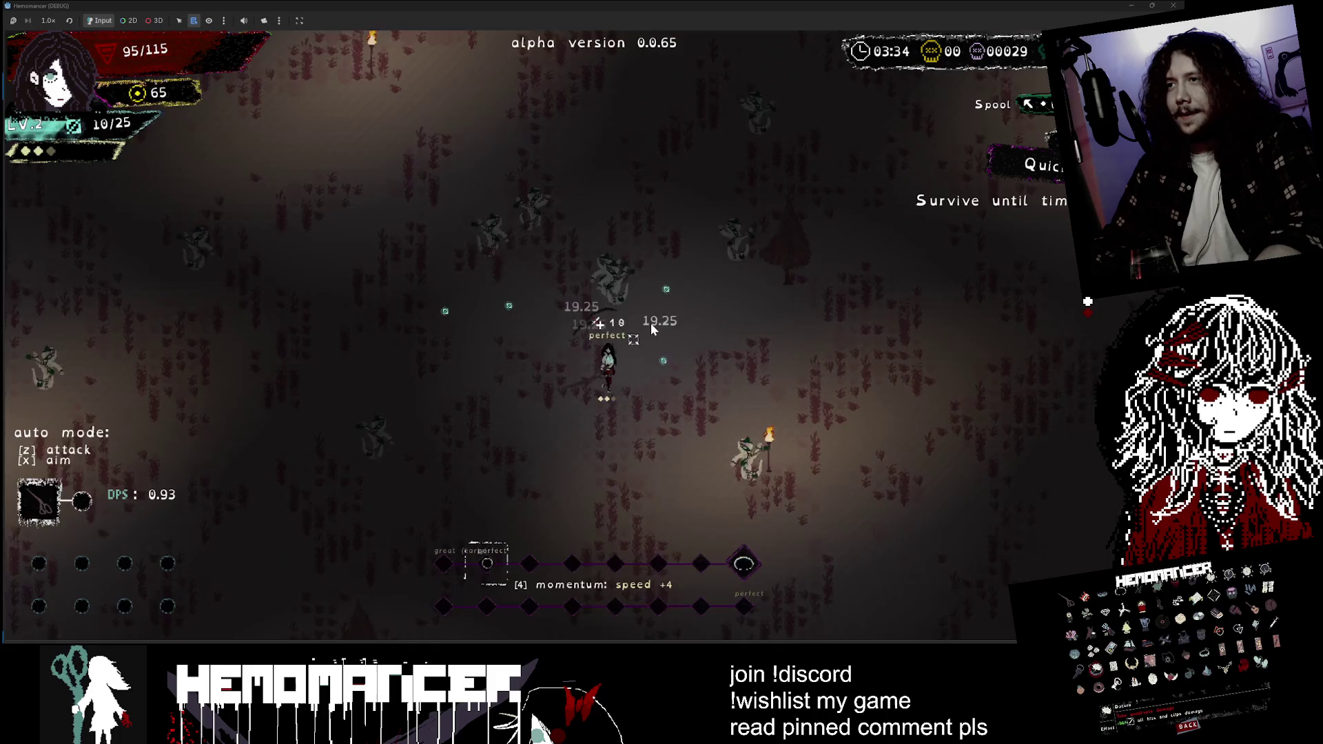
{"action": "key", "text": "s"}
{"action": "left_click", "coordinate": [650, 323]}
{"action": "left_click", "coordinate": [651, 320]}
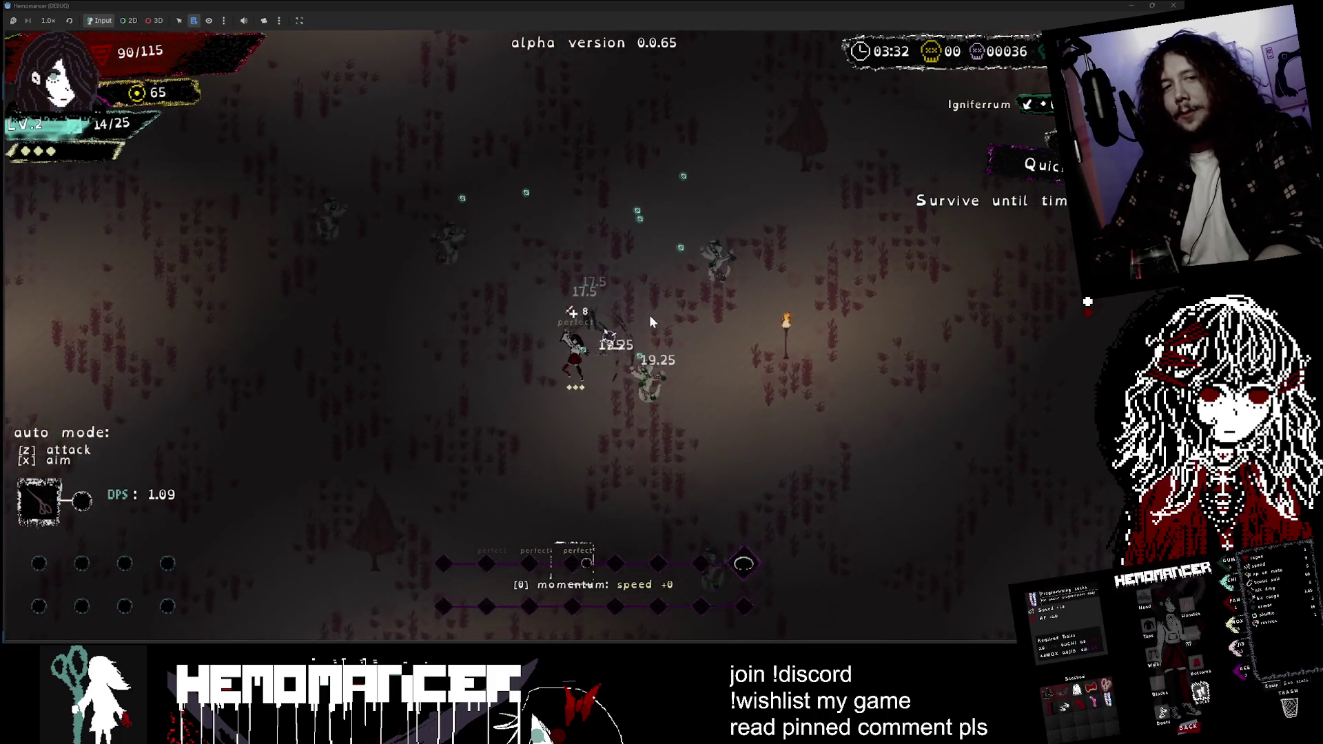
{"action": "key", "text": "s"}
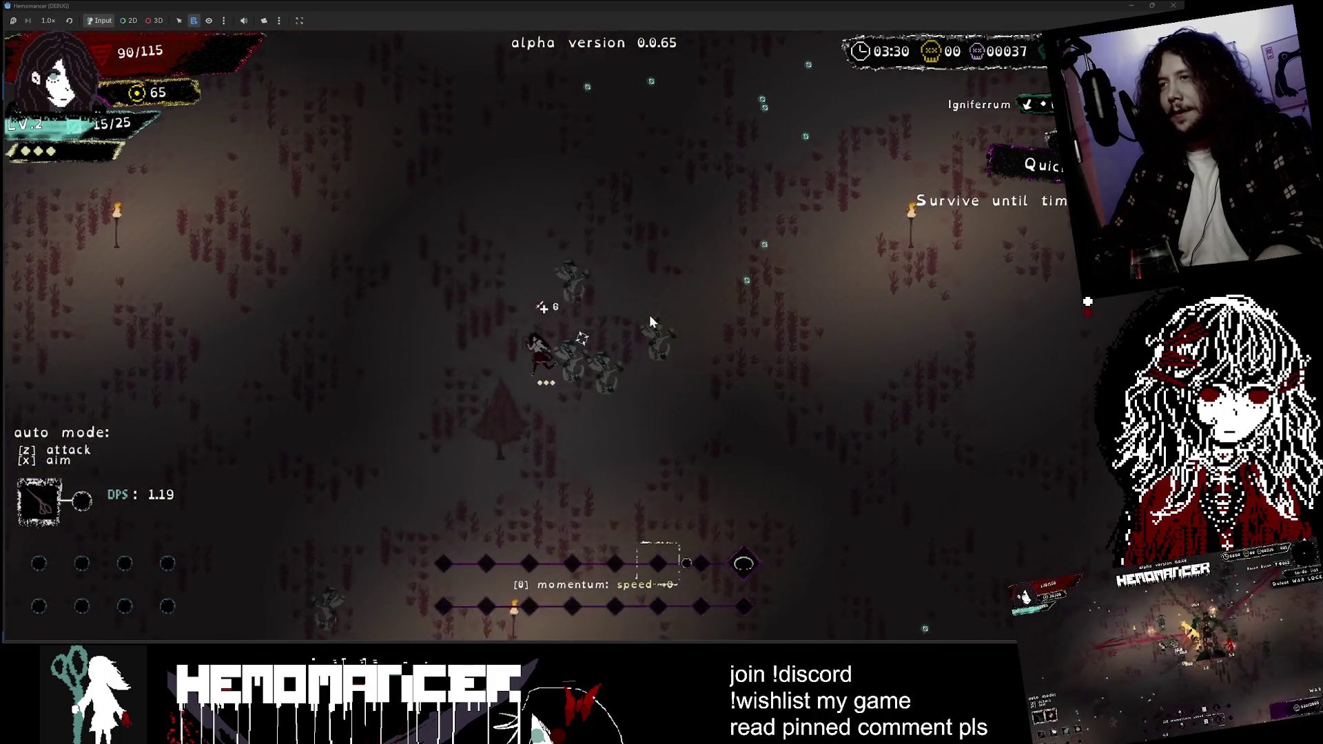
{"action": "key", "text": "w"}
{"action": "left_click", "coordinate": [618, 314]}
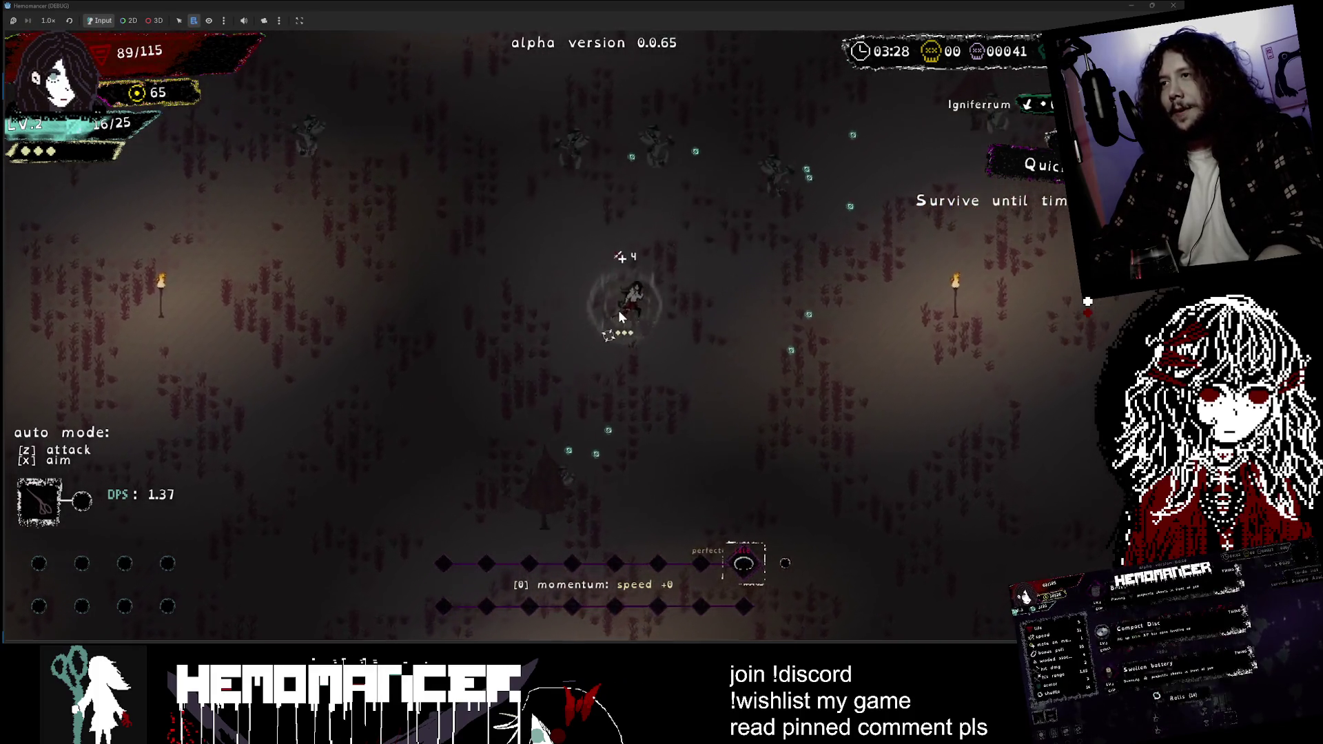
{"action": "key", "text": "a"}
{"action": "left_click", "coordinate": [652, 342]}
{"action": "left_click", "coordinate": [645, 337]}
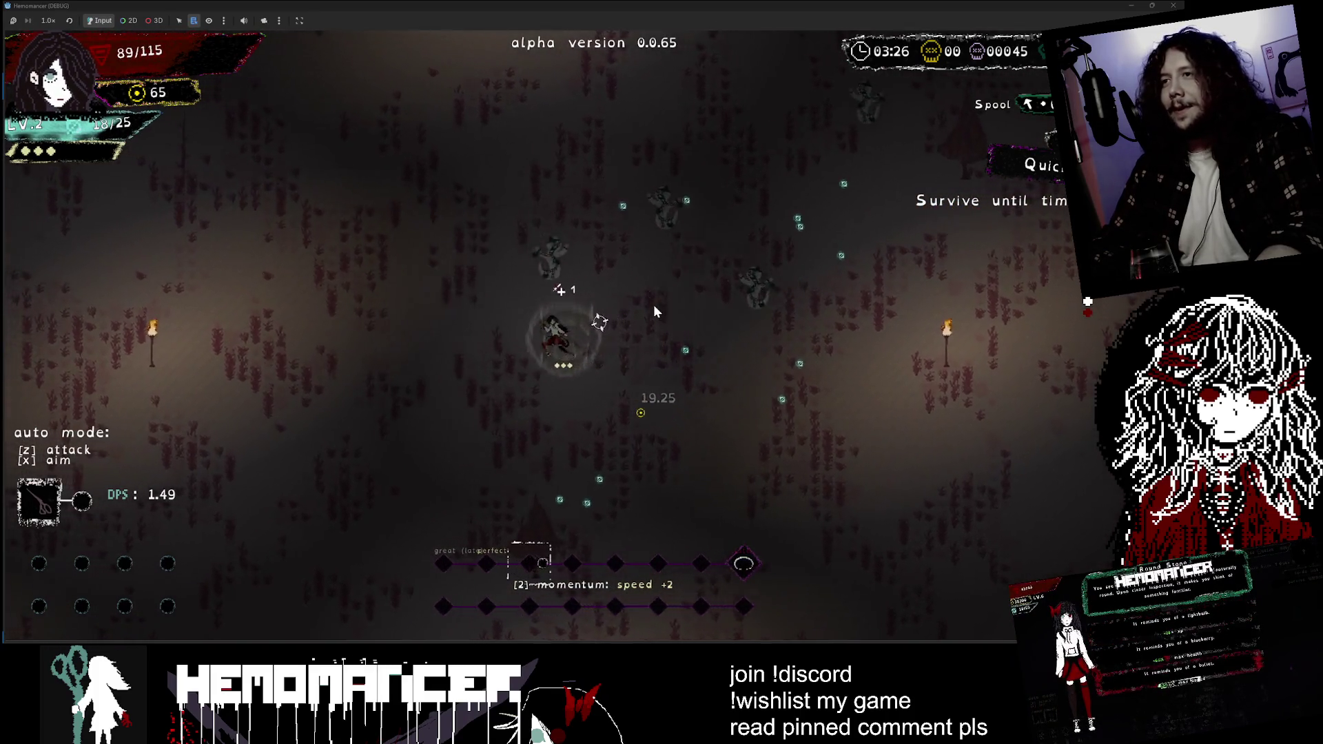
- Push upward through the enemies with on-beat attacks until reaching level 3
{"action": "key", "text": "w"}
{"action": "key", "text": "a"}
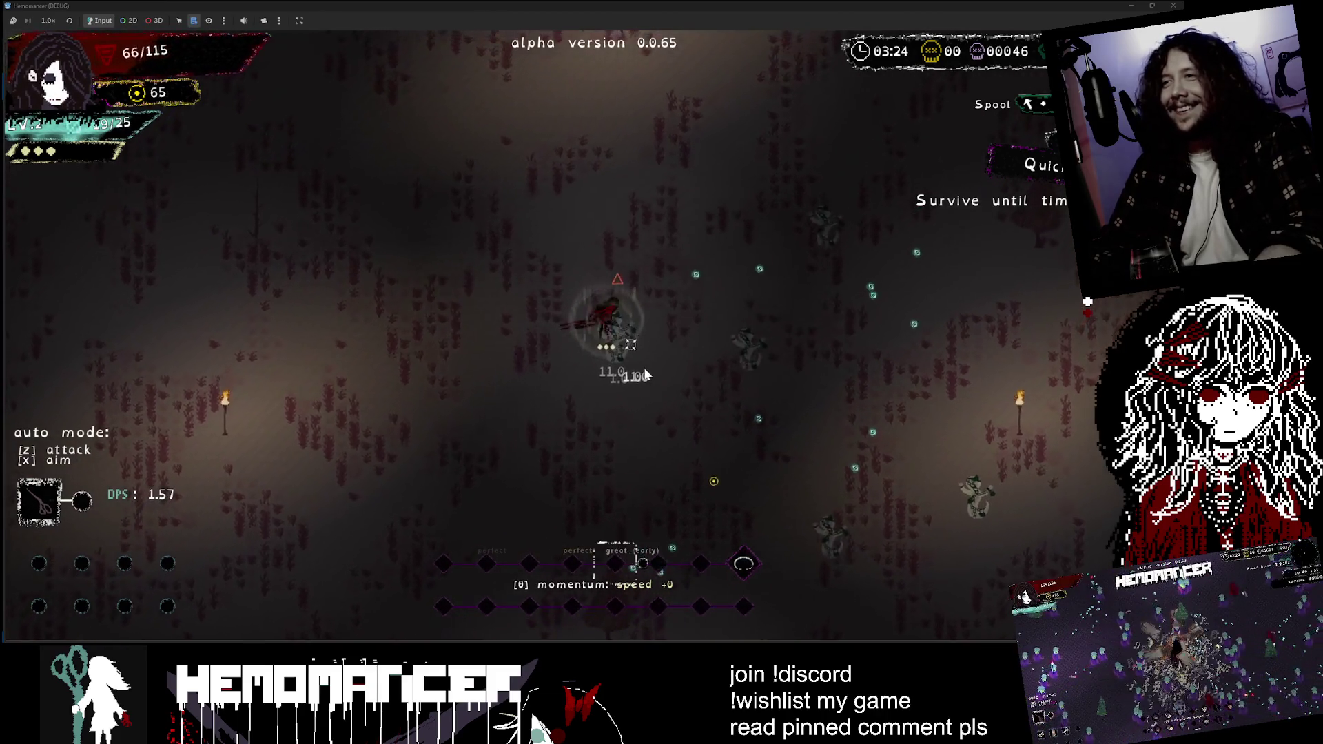
{"action": "key", "text": "w"}
{"action": "left_click", "coordinate": [634, 416]}
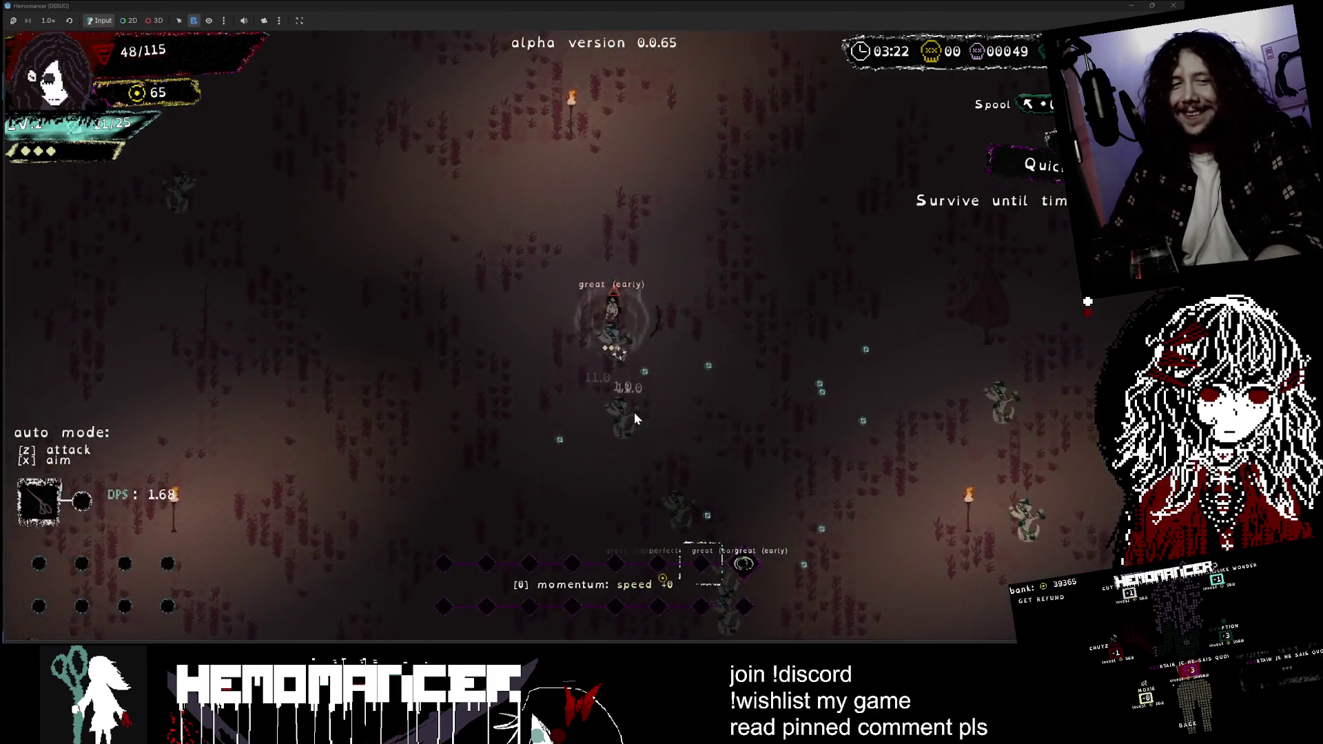
{"action": "key", "text": "w"}
{"action": "key", "text": "d"}
{"action": "left_click", "coordinate": [649, 428]}
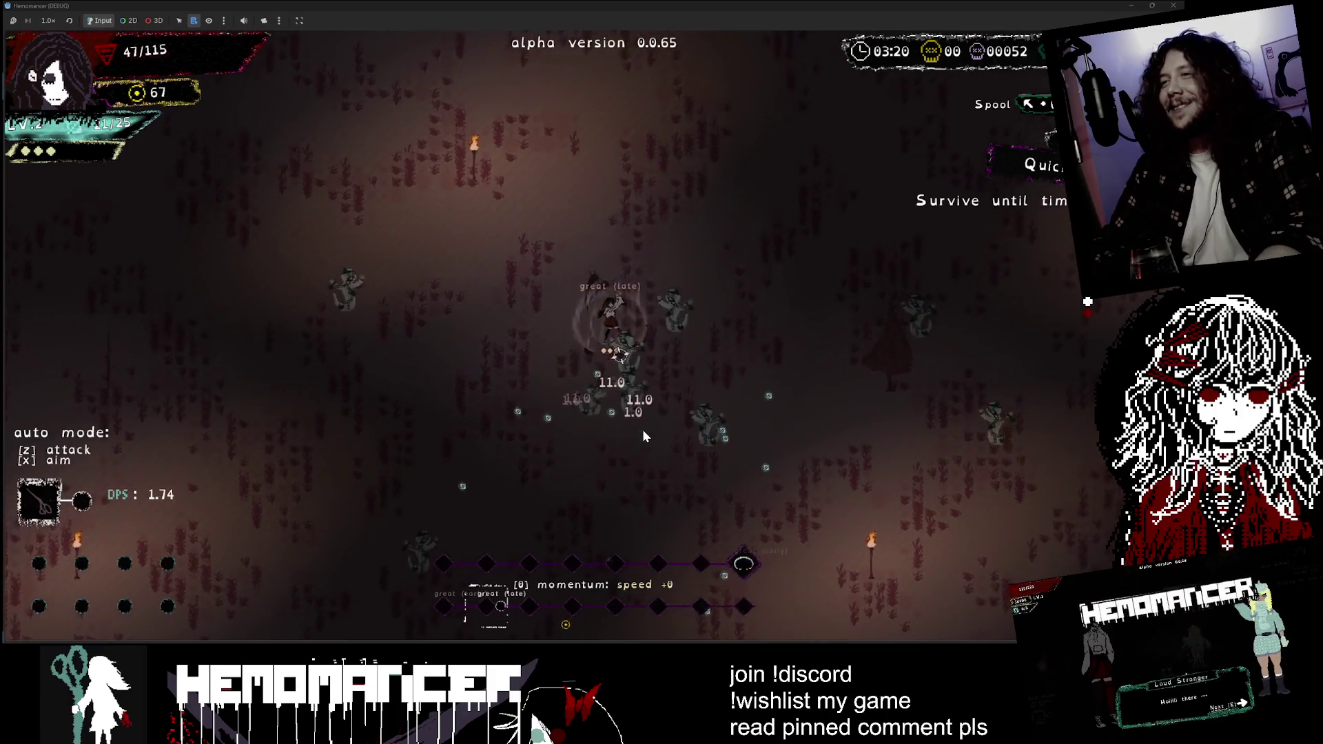
{"action": "key", "text": "w"}
{"action": "left_click", "coordinate": [619, 406]}
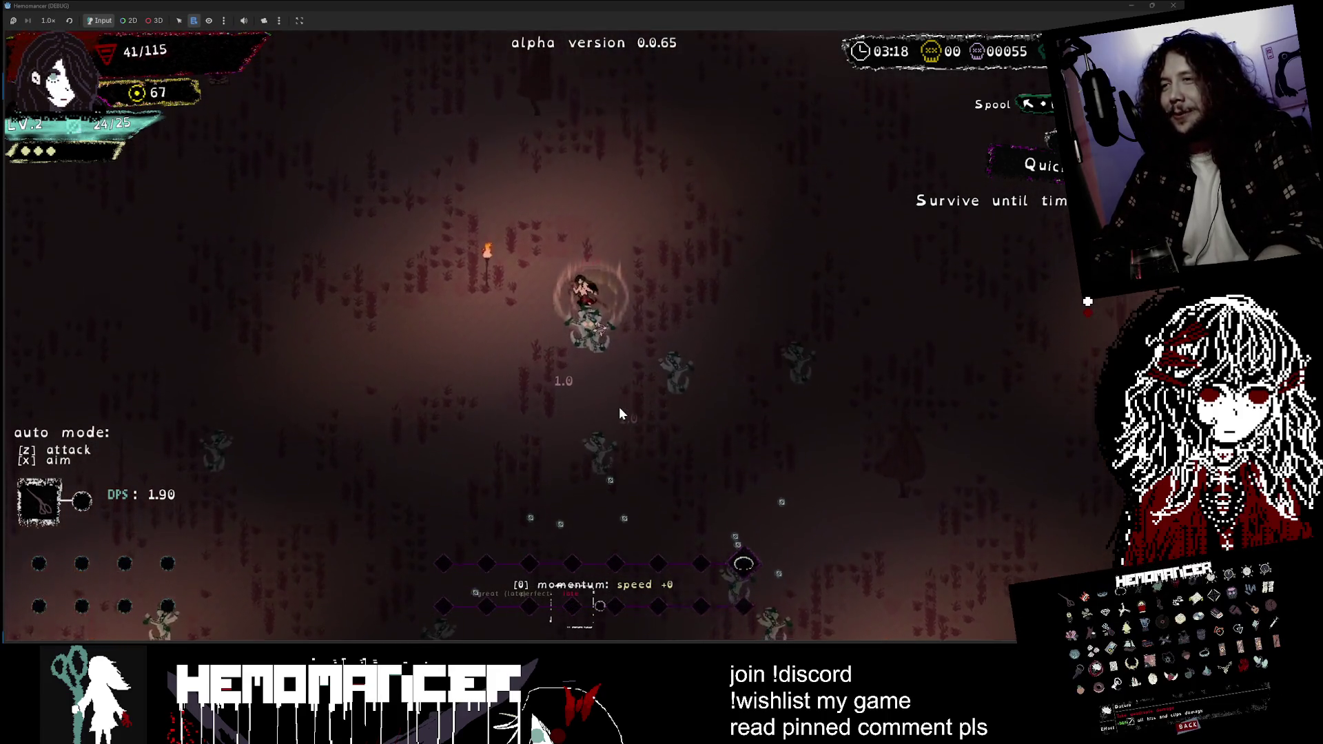
{"action": "key", "text": "w"}
{"action": "left_click", "coordinate": [619, 407]}
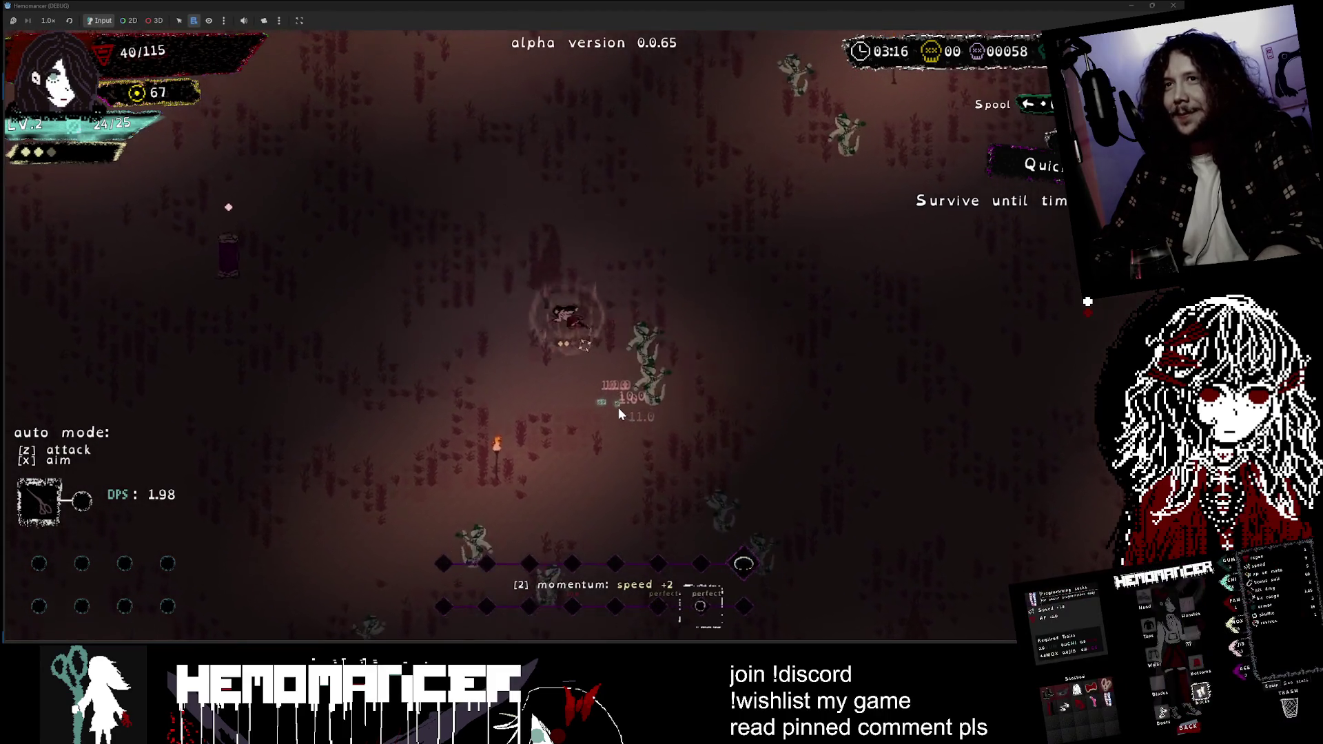
{"action": "key", "text": "a"}
{"action": "left_click", "coordinate": [618, 407]}
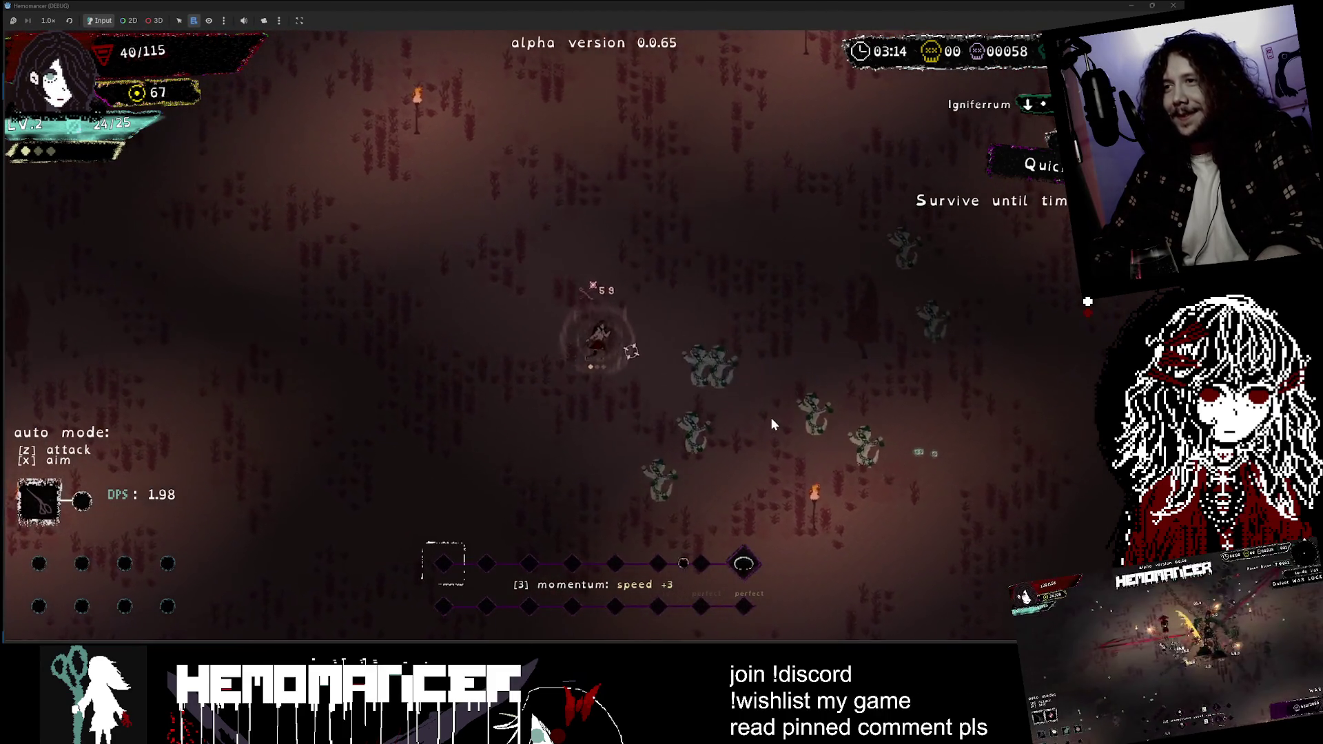
{"action": "left_click", "coordinate": [705, 407]}
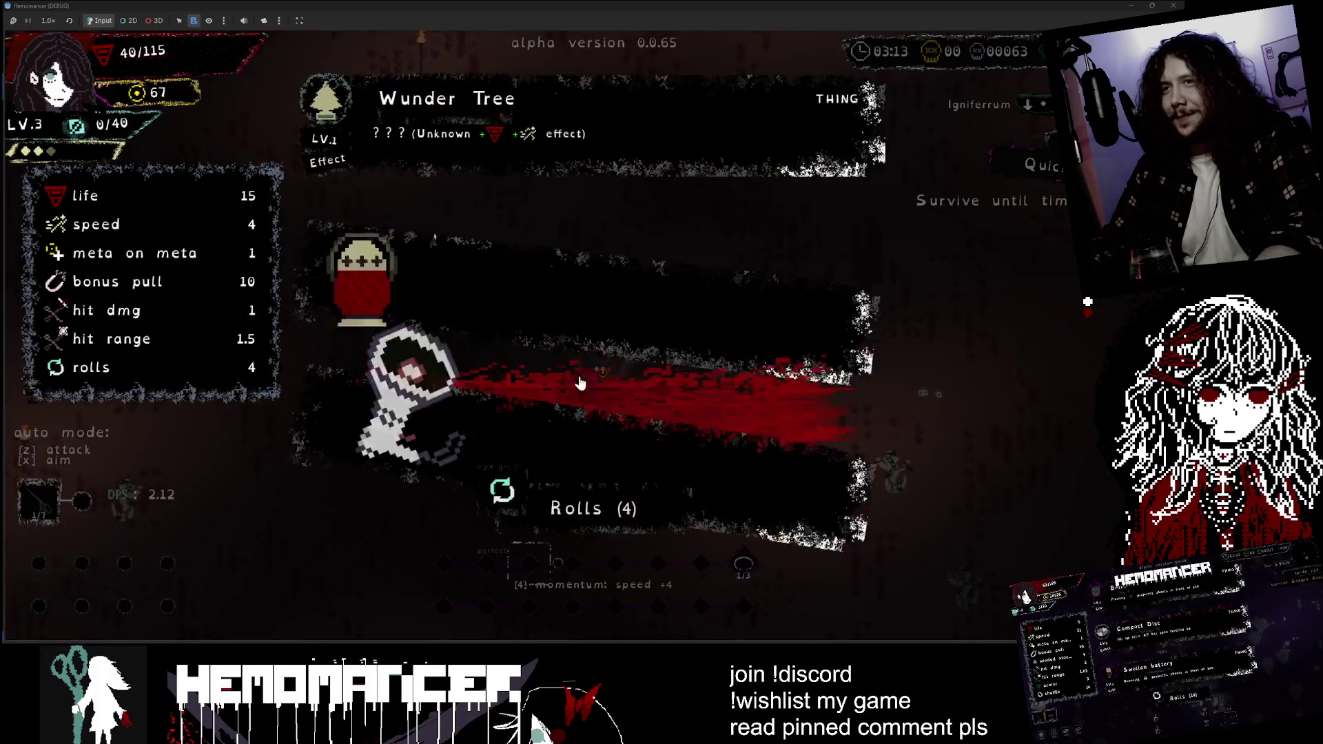
- Take the piercing projectile reward and attack enemies on the beat
{"action": "left_click", "coordinate": [579, 383]}
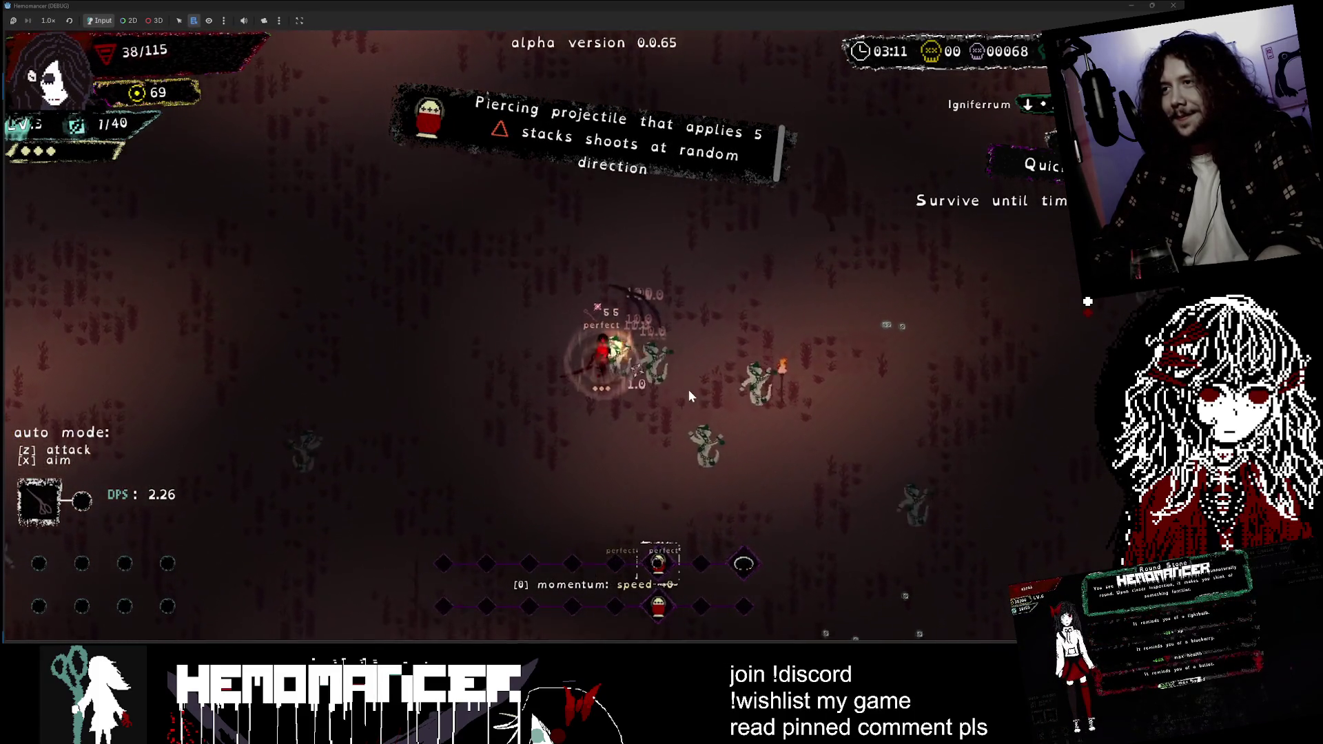
{"action": "left_click", "coordinate": [646, 370]}
{"action": "left_click", "coordinate": [657, 386]}
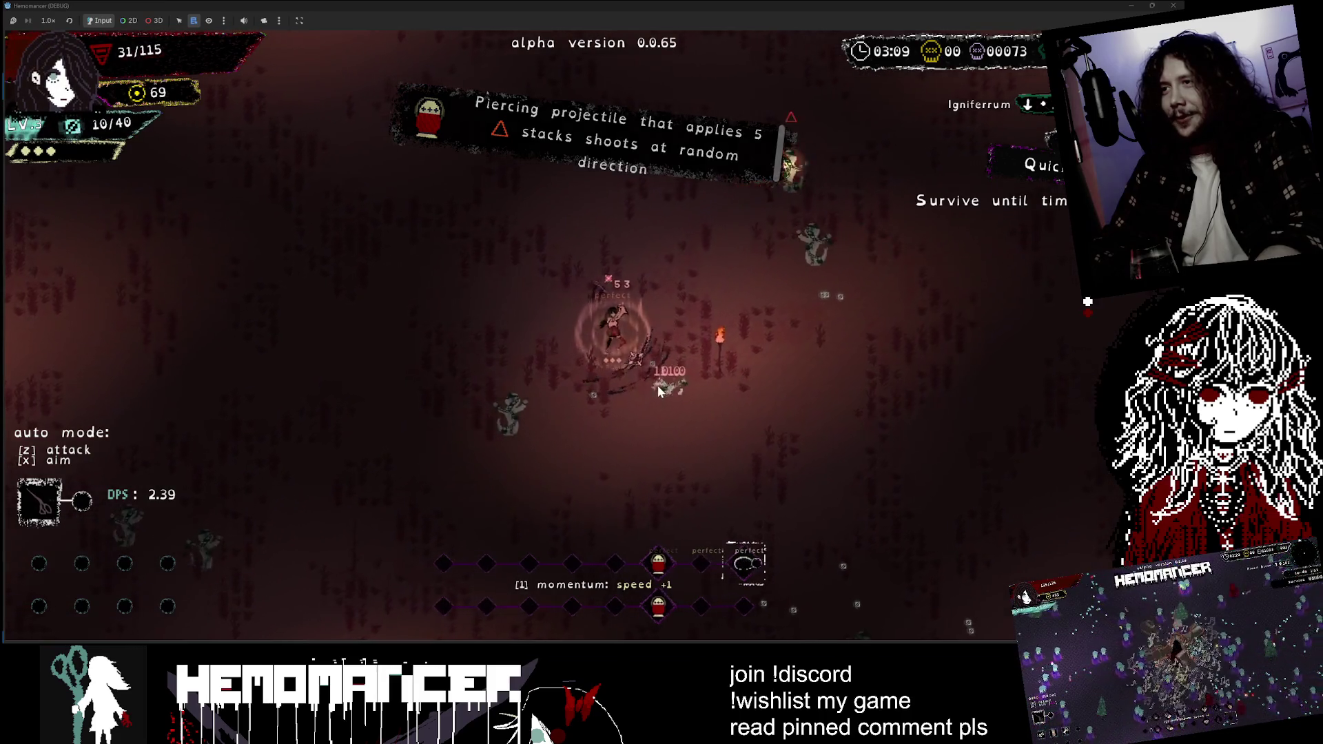
{"action": "left_click", "coordinate": [655, 380]}
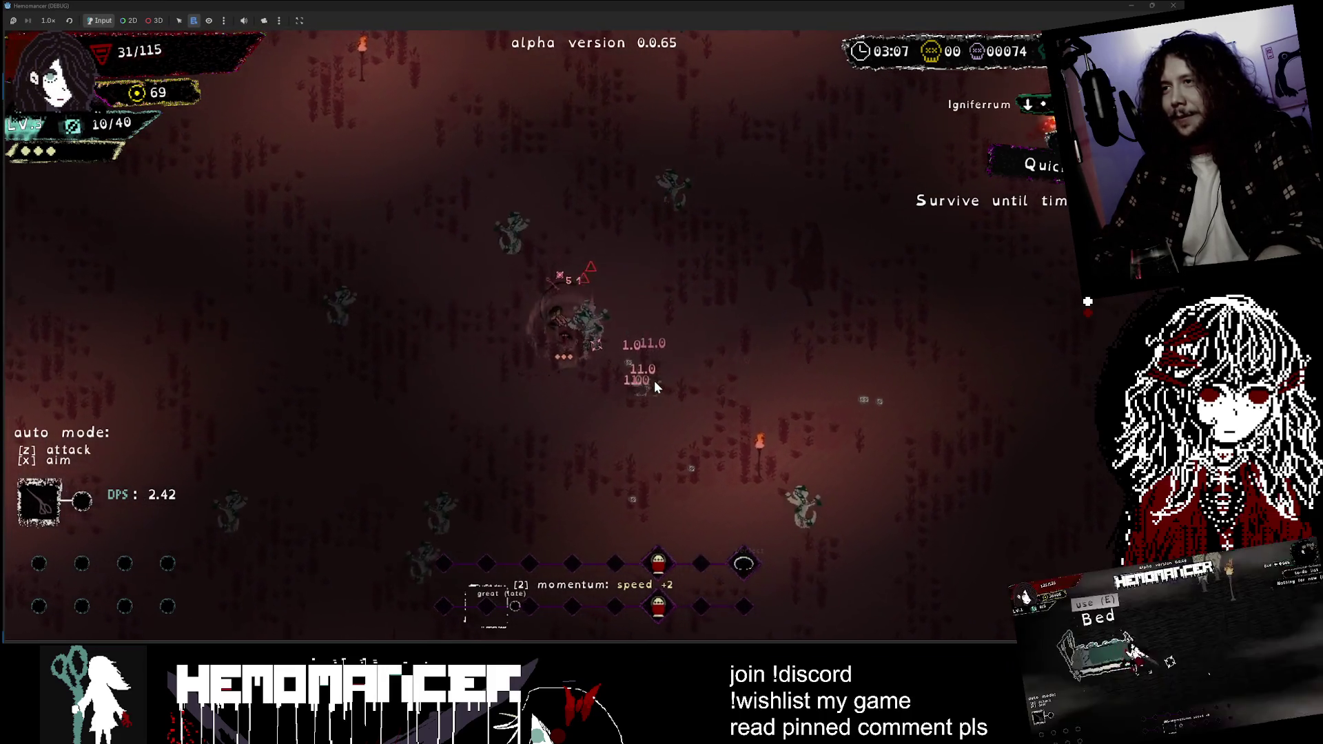
{"action": "left_click", "coordinate": [573, 335]}
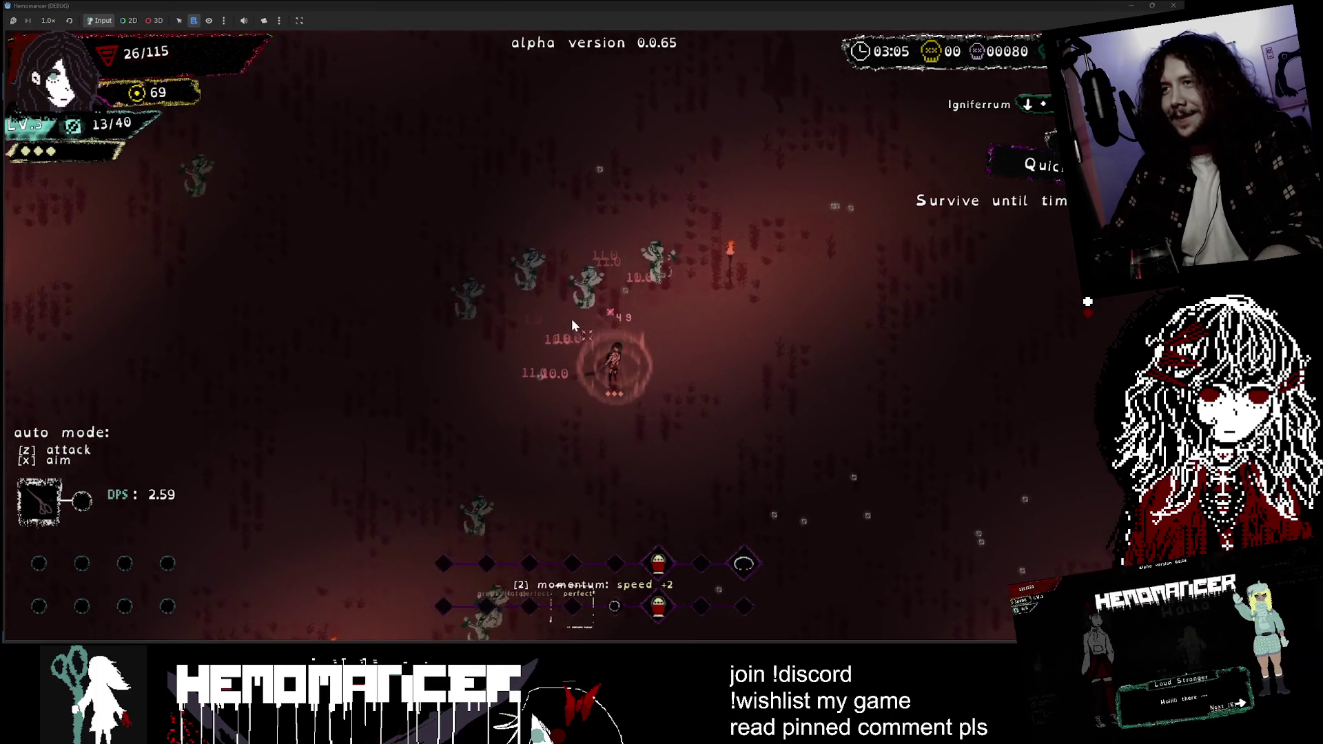
{"action": "left_click", "coordinate": [591, 470]}
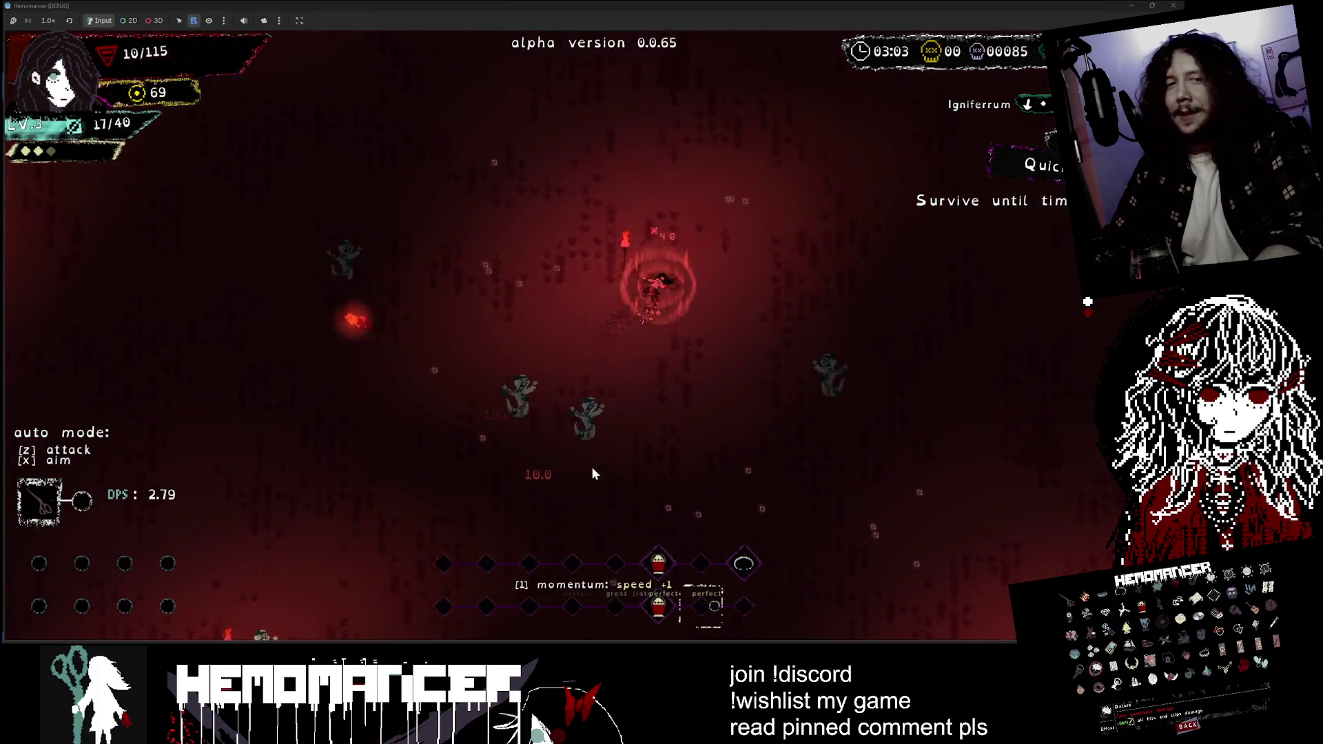
- Keep attacking the closing horde to rebuild momentum, then bring up the Guides screen
{"action": "left_click", "coordinate": [610, 469]}
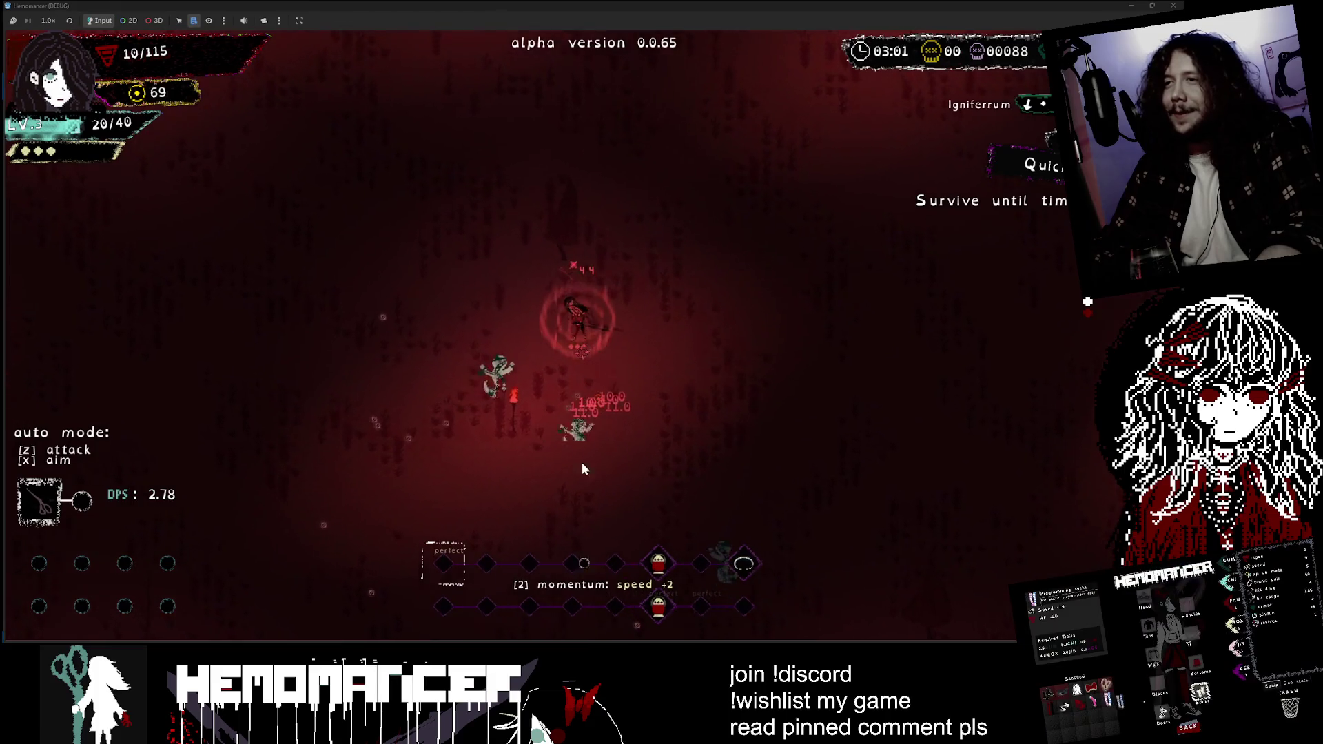
{"action": "left_click", "coordinate": [527, 448]}
{"action": "left_click", "coordinate": [629, 401]}
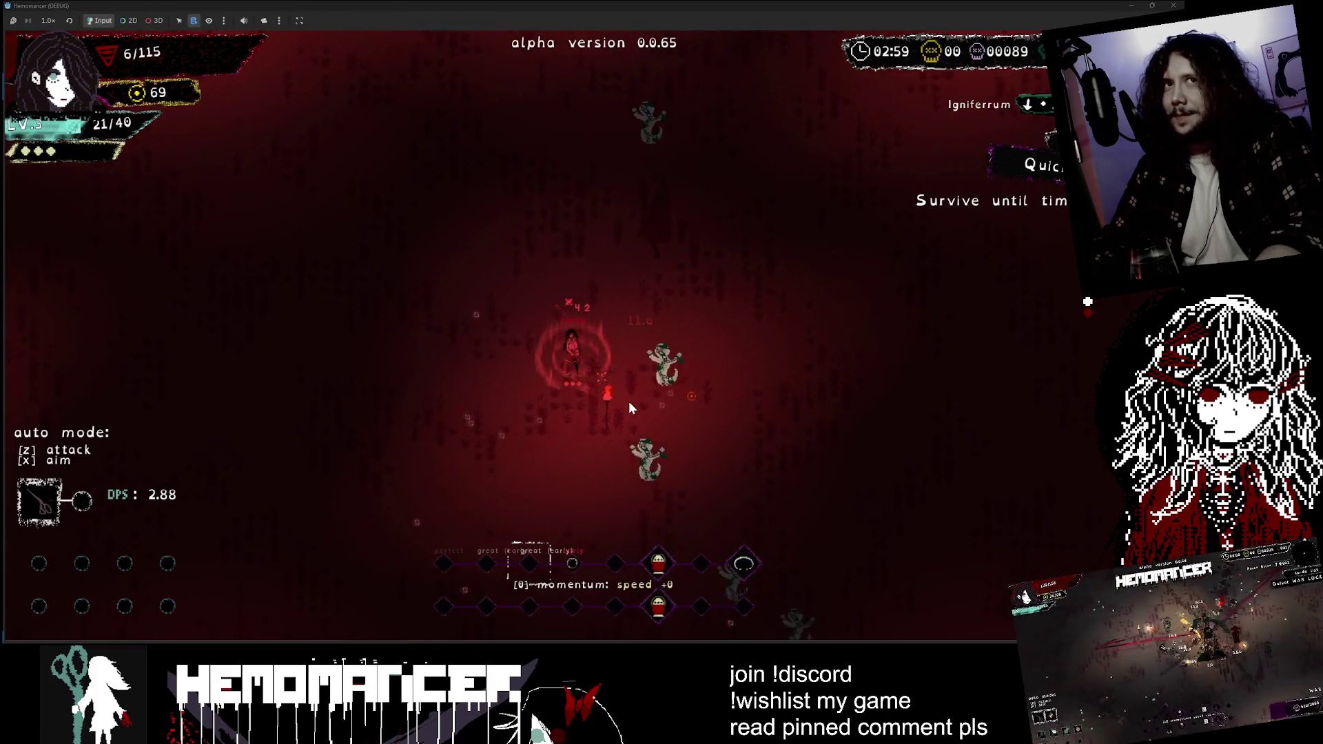
{"action": "left_click", "coordinate": [672, 327]}
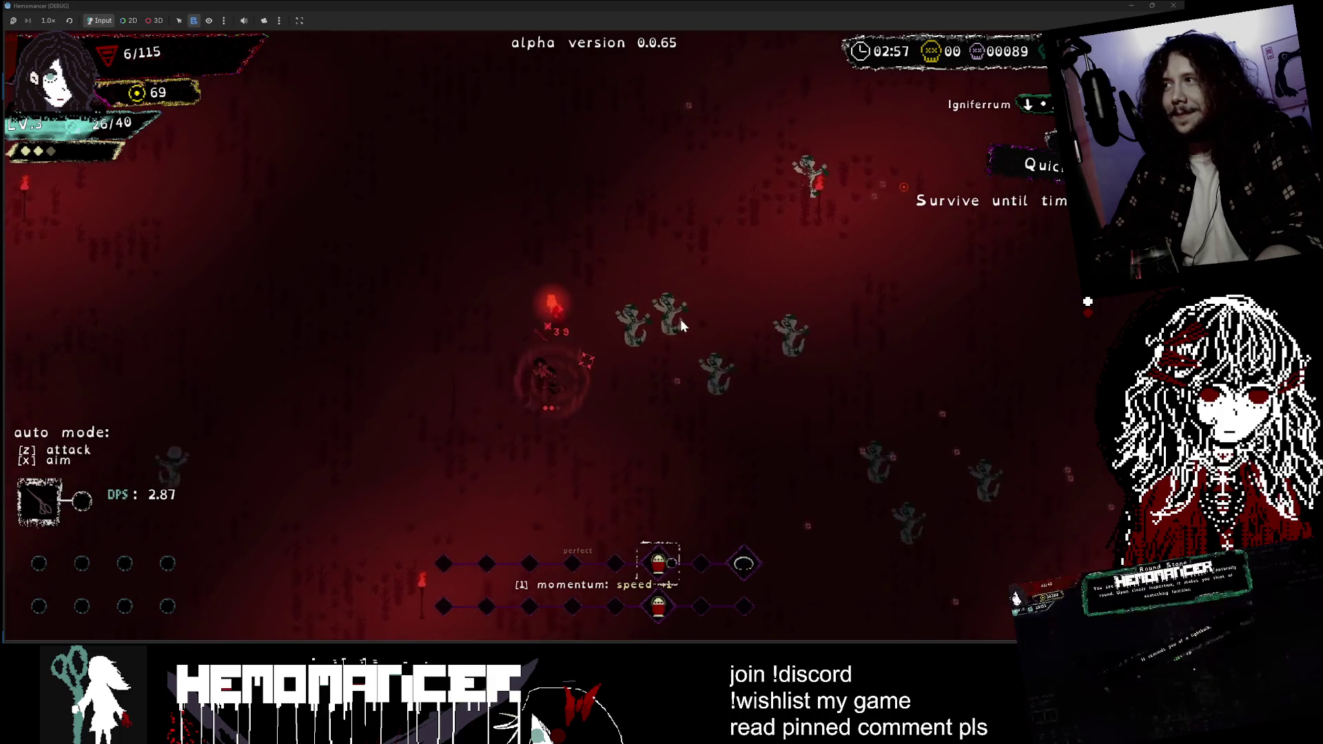
{"action": "left_click", "coordinate": [685, 317]}
{"action": "left_click", "coordinate": [682, 325]}
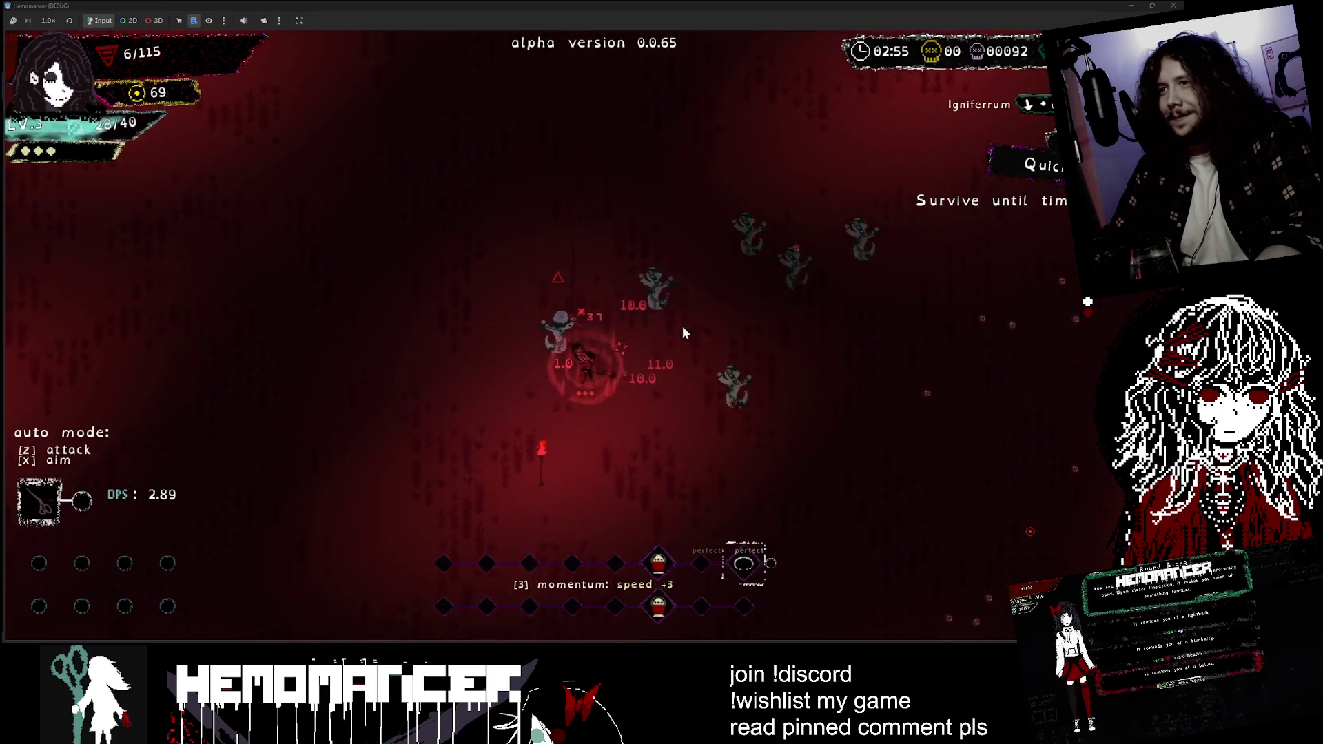
{"action": "key", "text": "Escape"}
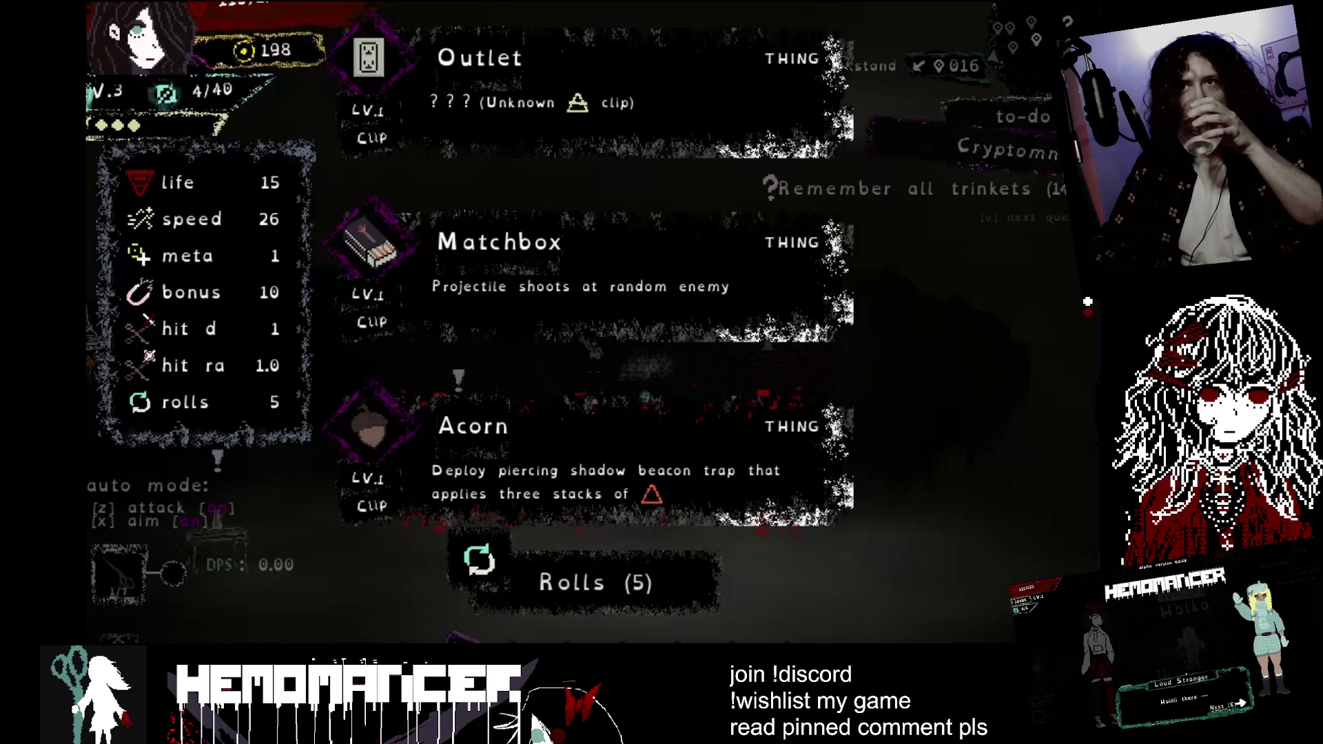
{"action": "key", "text": "Escape"}
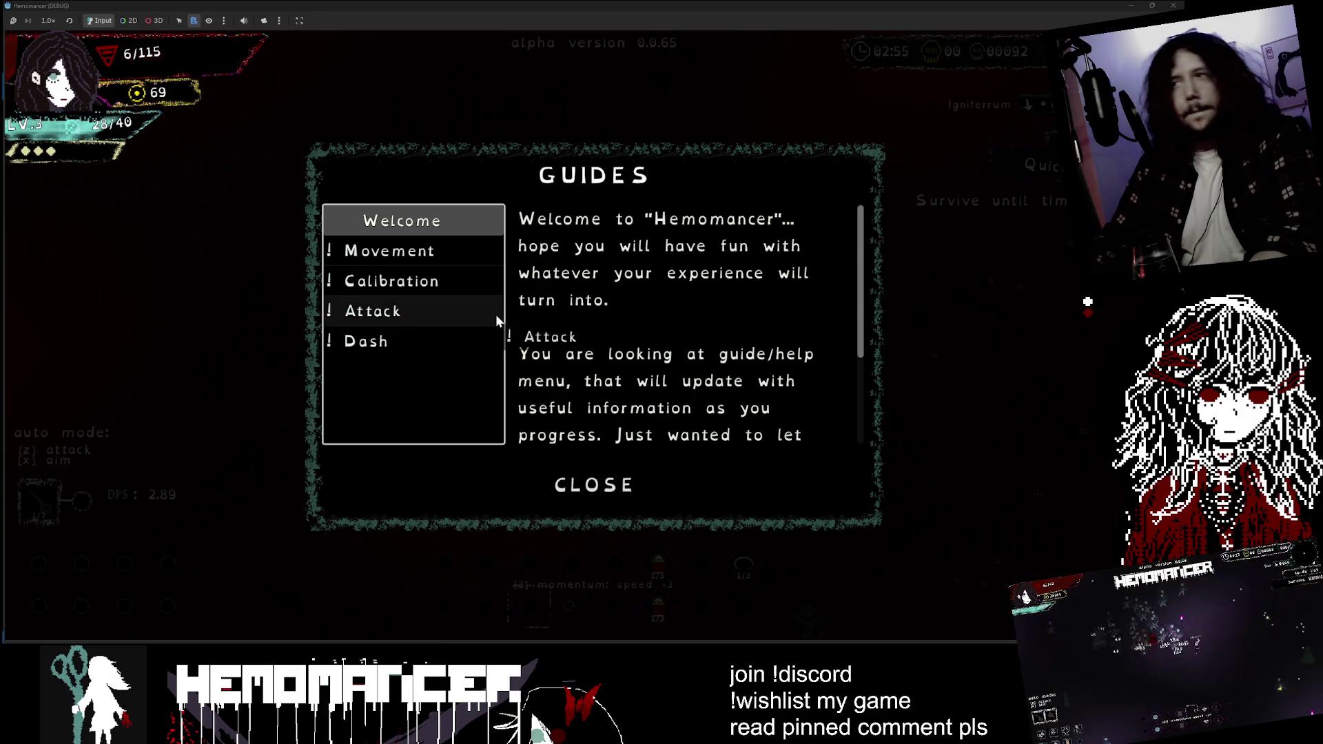
- Close the guides, continue to the hub, and open the Signpole Select Biome and Mission screen
{"action": "left_click", "coordinate": [591, 484]}
{"action": "left_click", "coordinate": [612, 353]}
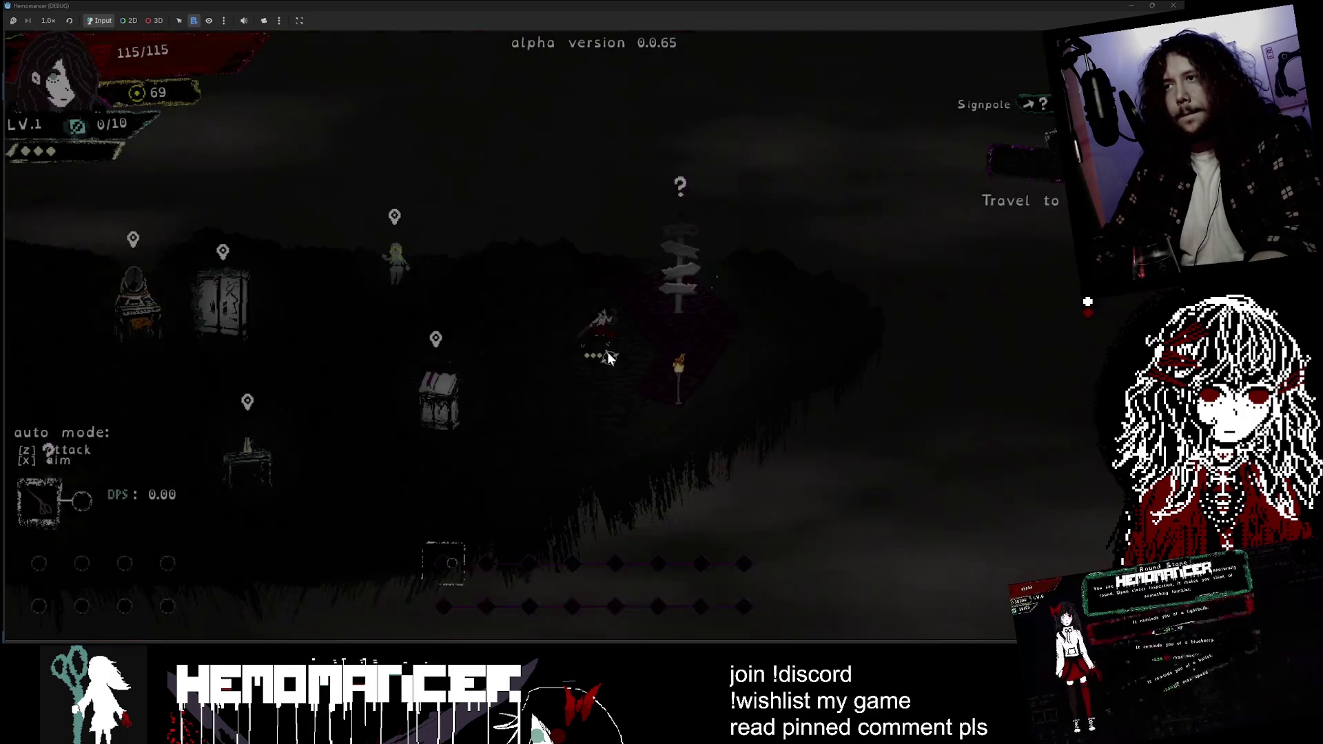
{"action": "left_click", "coordinate": [680, 350]}
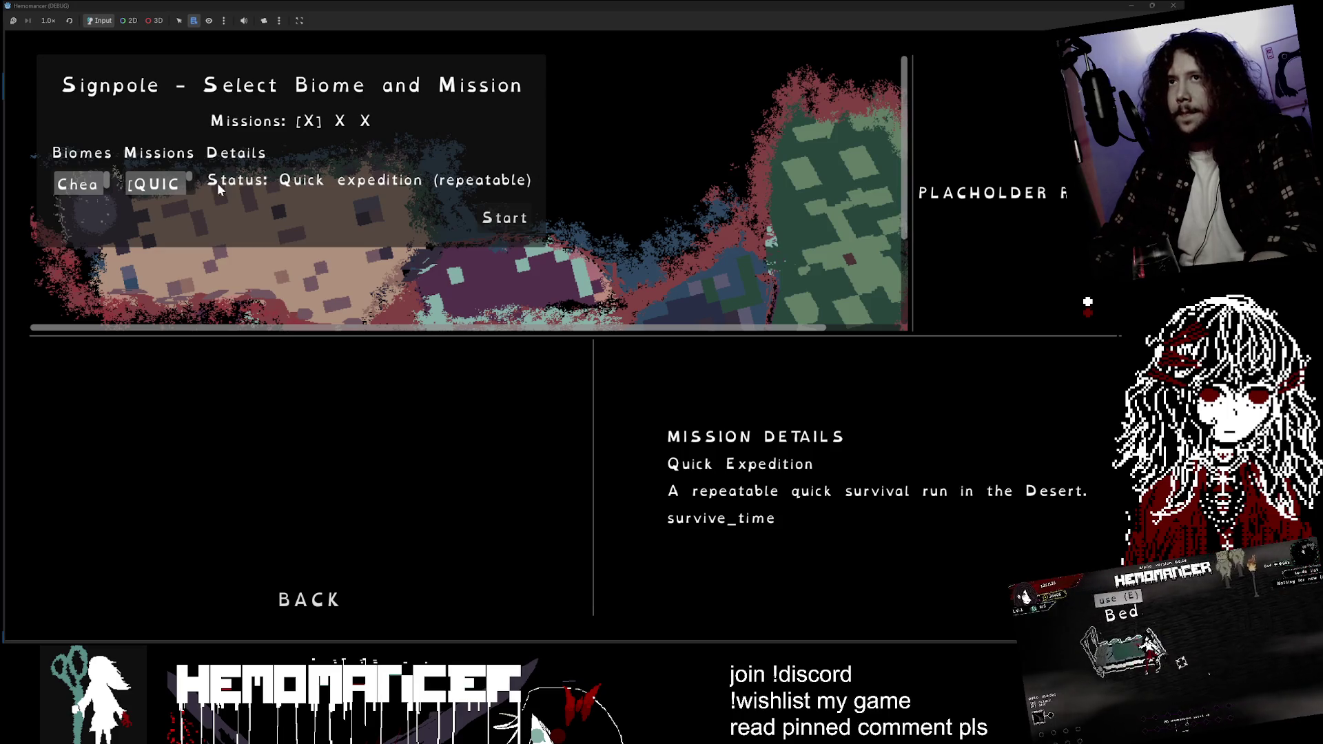
{"action": "scroll", "coordinate": [191, 182], "scroll_direction": "down", "scroll_amount": 1}
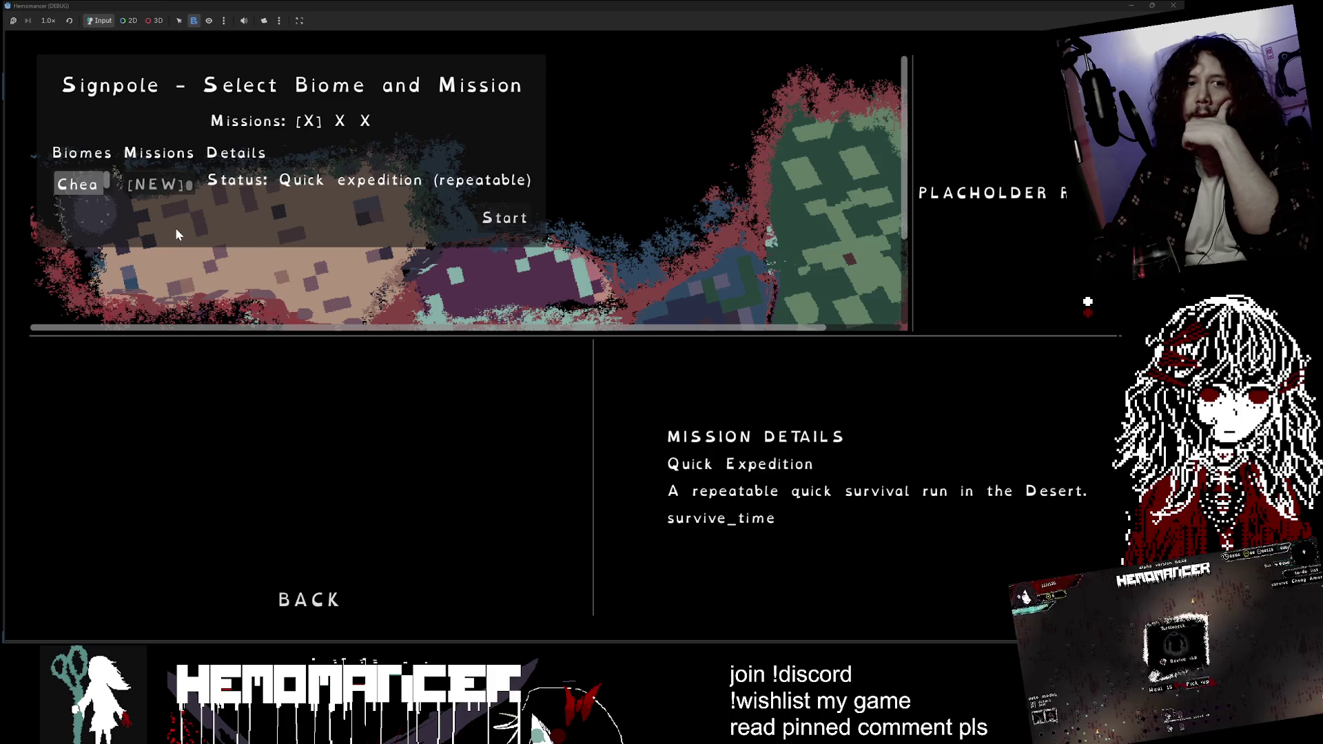
- Compare the Desert, Warlock Hunt and Desert Intro missions, choose Quick Expedition, then switch to Aseprite
{"action": "scroll", "coordinate": [187, 193], "scroll_direction": "down", "scroll_amount": 1}
{"action": "scroll", "coordinate": [190, 181], "scroll_direction": "up", "scroll_amount": 1}
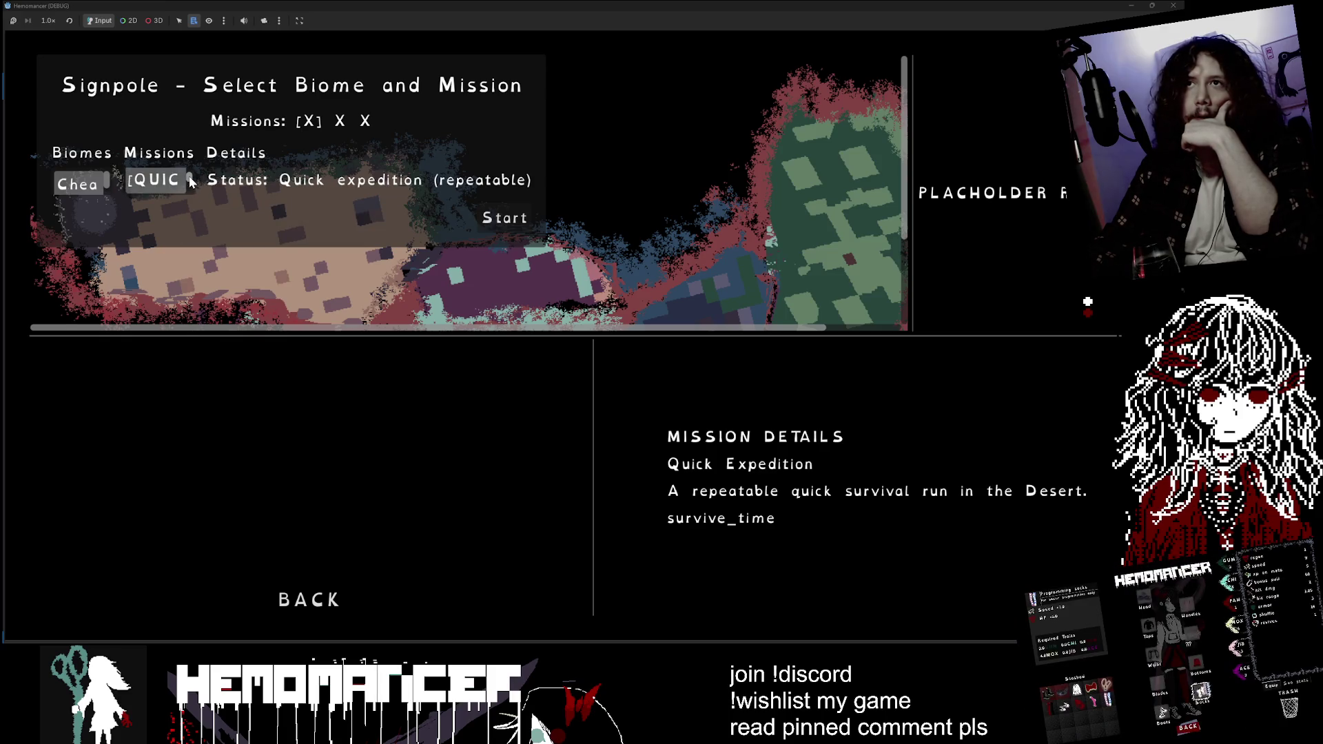
{"action": "left_click", "coordinate": [167, 185]}
{"action": "scroll", "coordinate": [269, 189], "scroll_direction": "down", "scroll_amount": 2}
{"action": "left_click", "coordinate": [273, 190]}
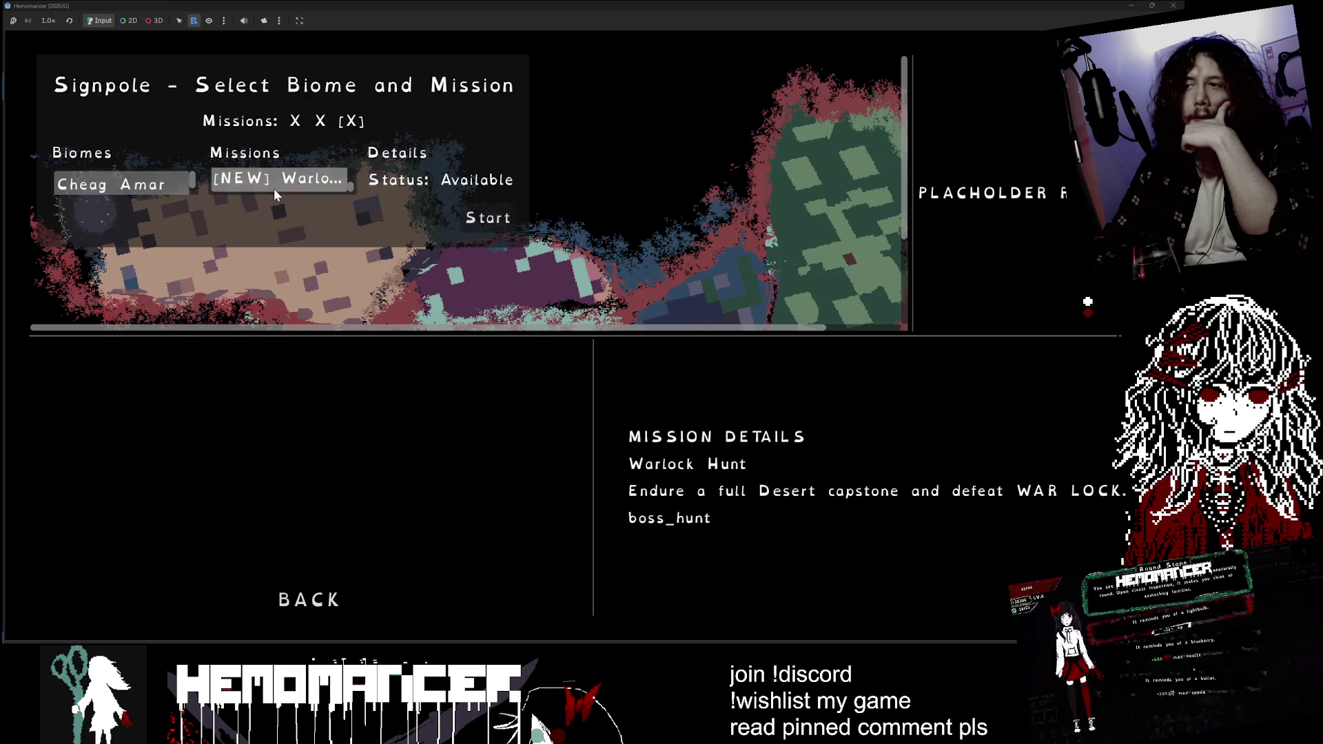
{"action": "scroll", "coordinate": [275, 186], "scroll_direction": "up", "scroll_amount": 1}
{"action": "left_click", "coordinate": [277, 182]}
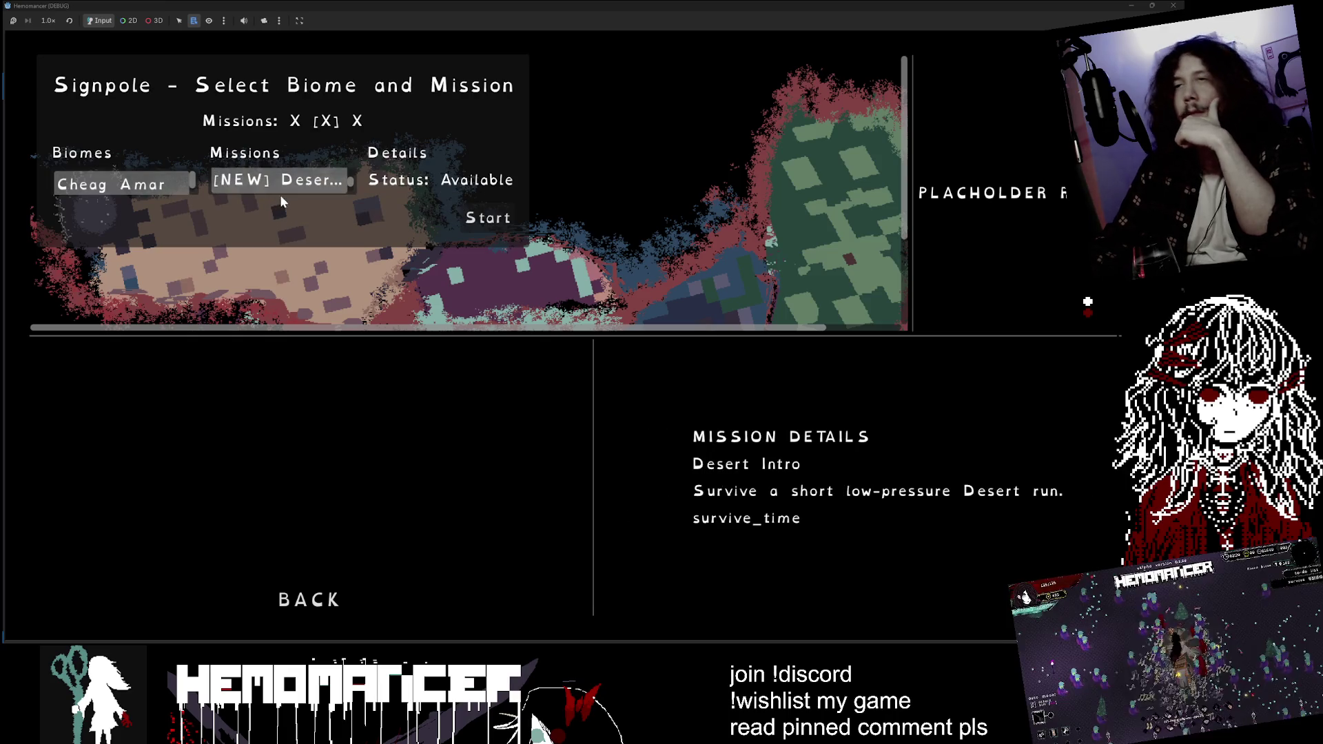
{"action": "scroll", "coordinate": [351, 178], "scroll_direction": "up", "scroll_amount": 1}
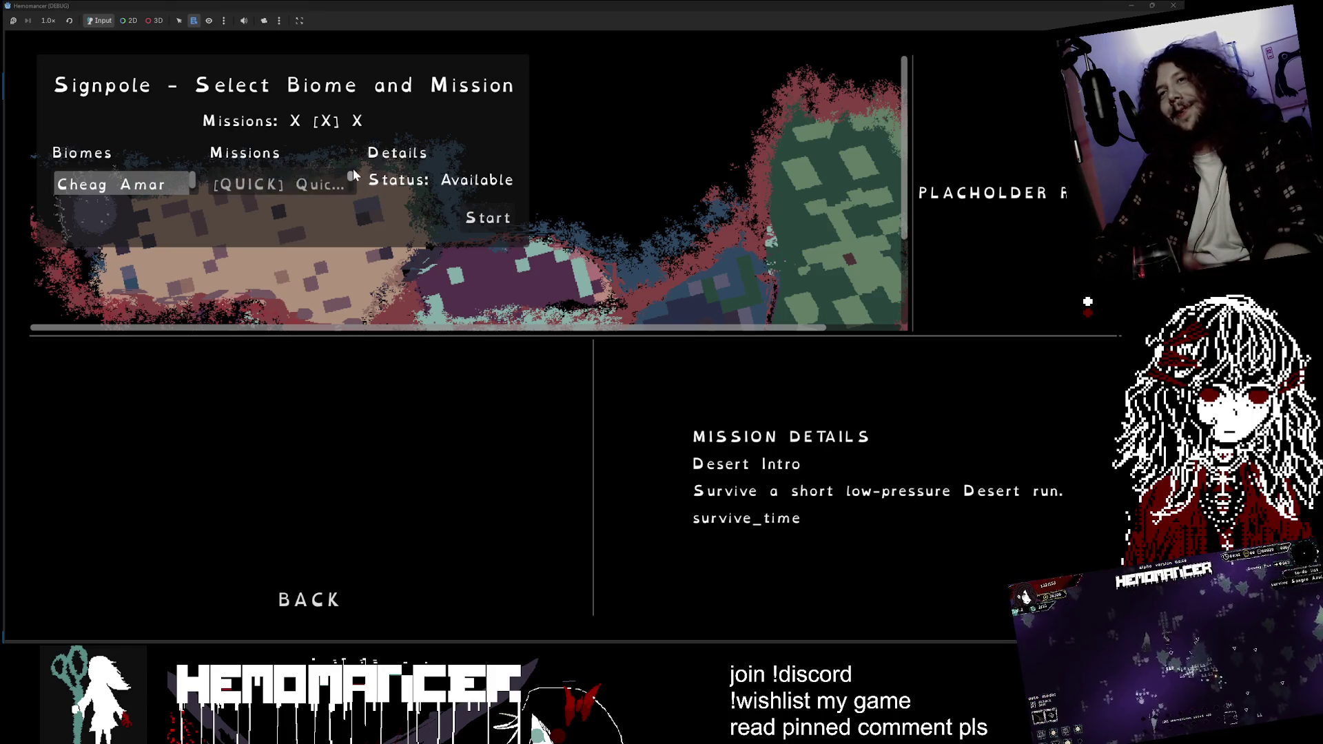
{"action": "left_click", "coordinate": [330, 180]}
{"action": "scroll", "coordinate": [188, 180], "scroll_direction": "down", "scroll_amount": 1}
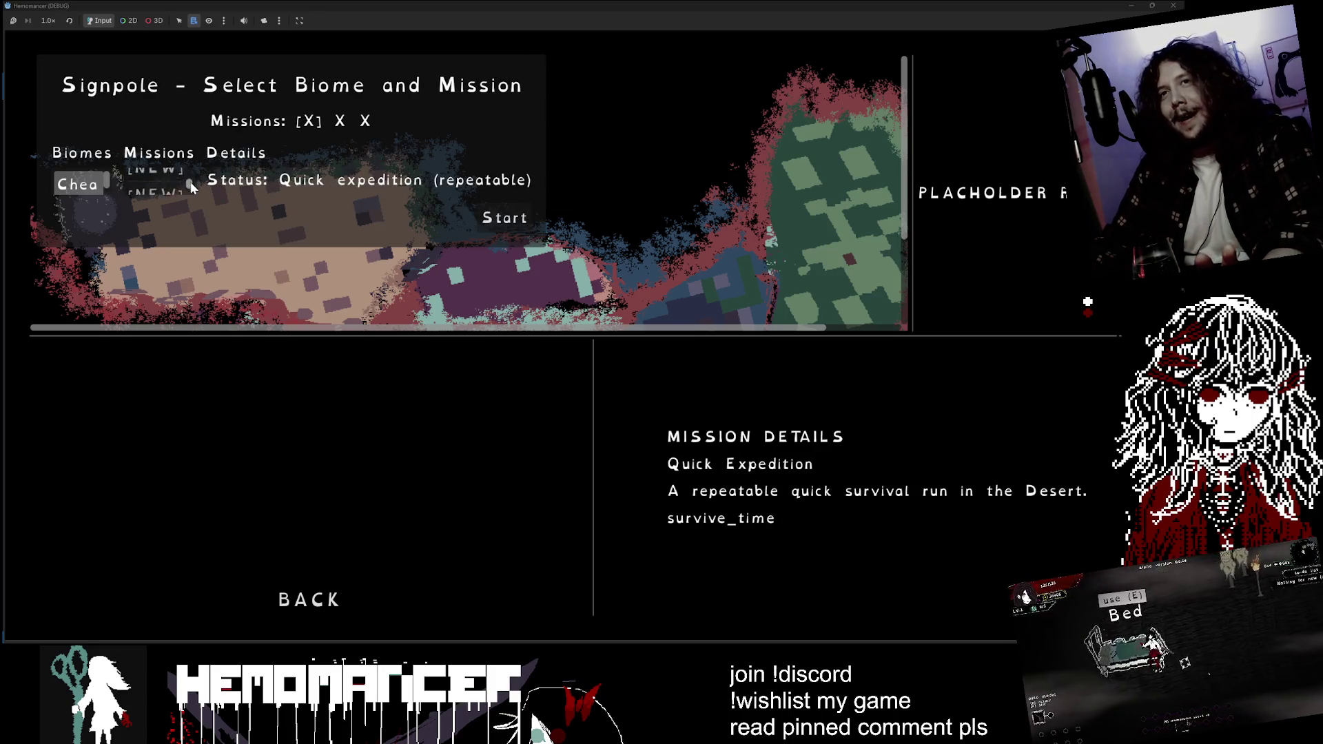
{"action": "key", "text": "alt+Tab"}
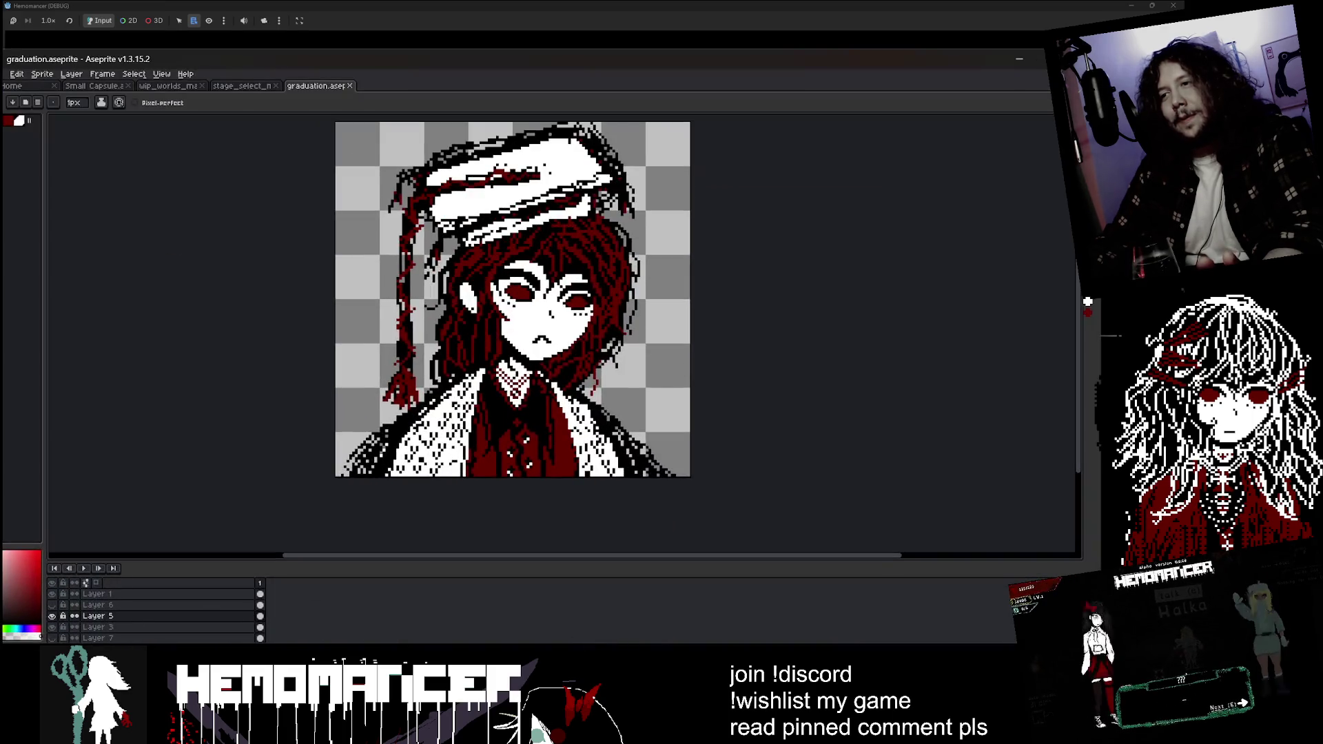
- Look over the Small Capsule art and zoom around the wip_worlds_map sketch, then return to Hemomancer
{"action": "left_click", "coordinate": [102, 85]}
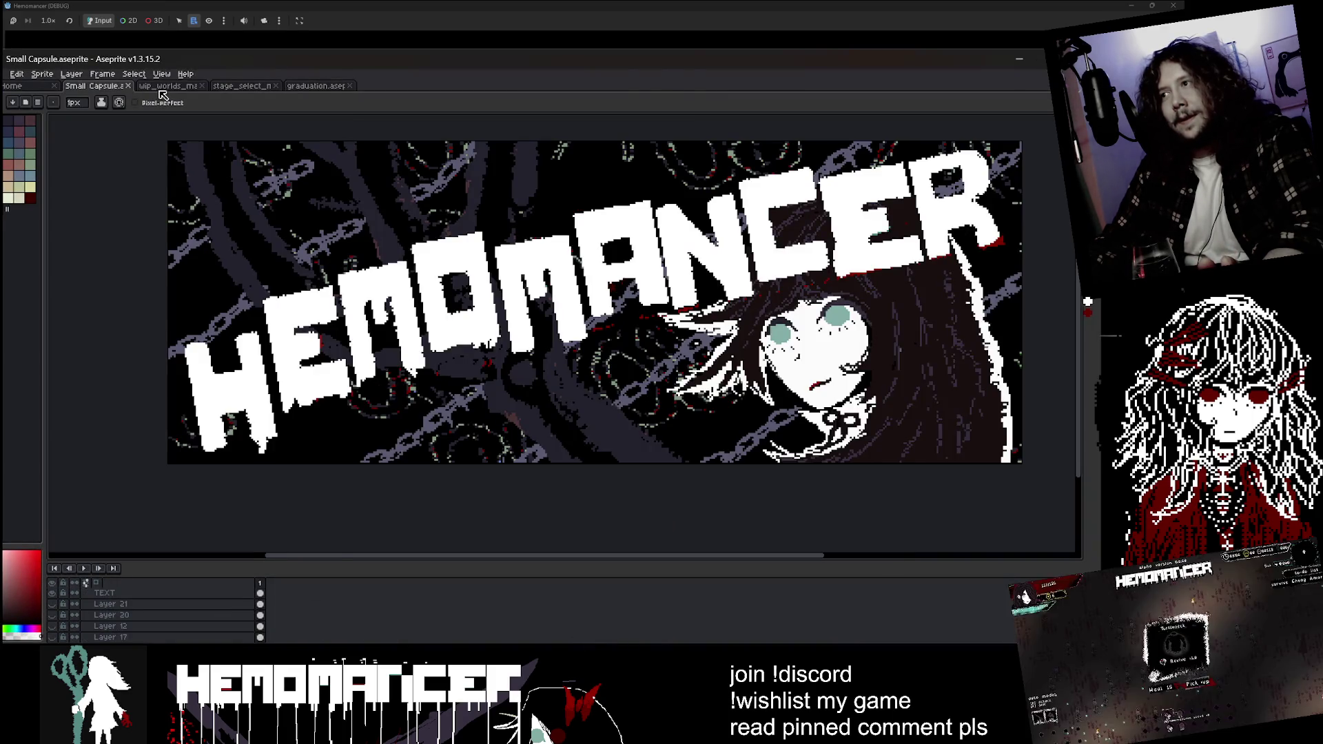
{"action": "left_click", "coordinate": [162, 87]}
{"action": "scroll", "coordinate": [537, 468], "scroll_direction": "up", "scroll_amount": 2}
{"action": "scroll", "coordinate": [538, 469], "scroll_direction": "up", "scroll_amount": 3}
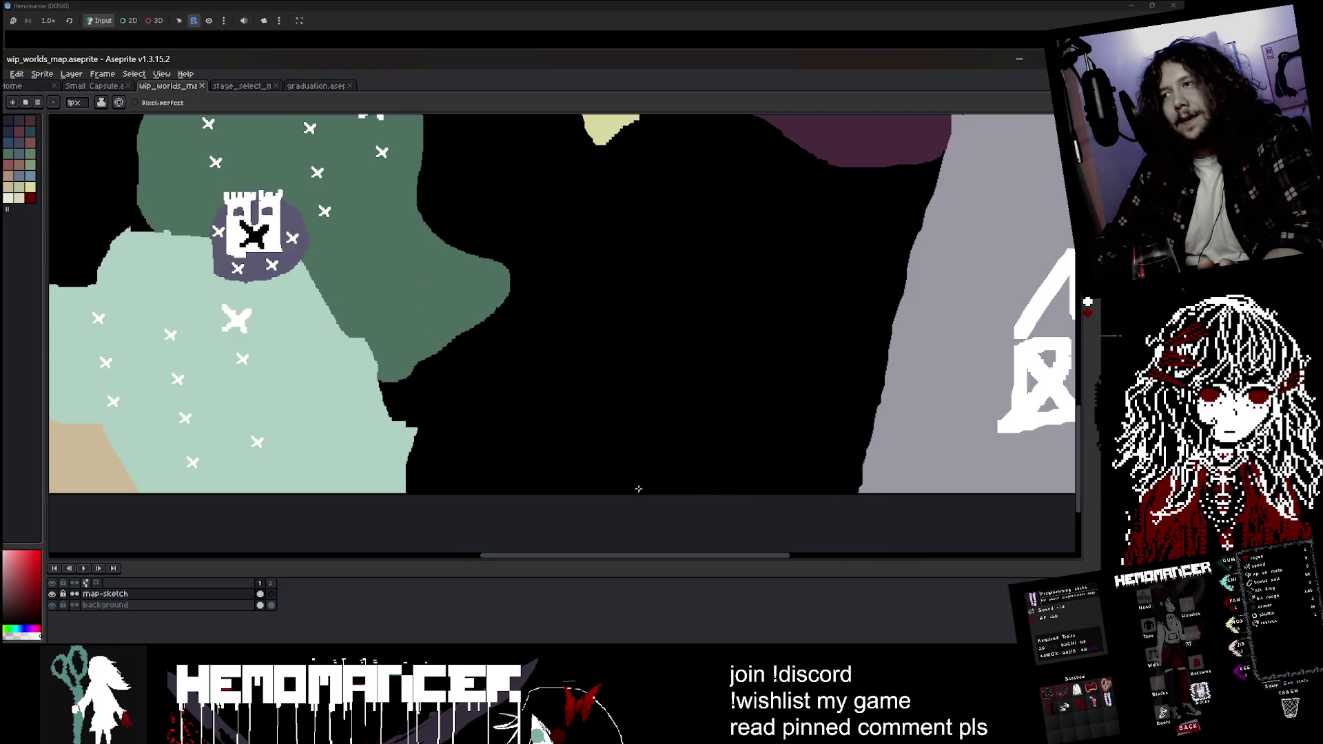
{"action": "scroll", "coordinate": [482, 461], "scroll_direction": "down", "scroll_amount": 3}
{"action": "scroll", "coordinate": [409, 454], "scroll_direction": "up", "scroll_amount": 3}
{"action": "scroll", "coordinate": [408, 453], "scroll_direction": "down", "scroll_amount": 2}
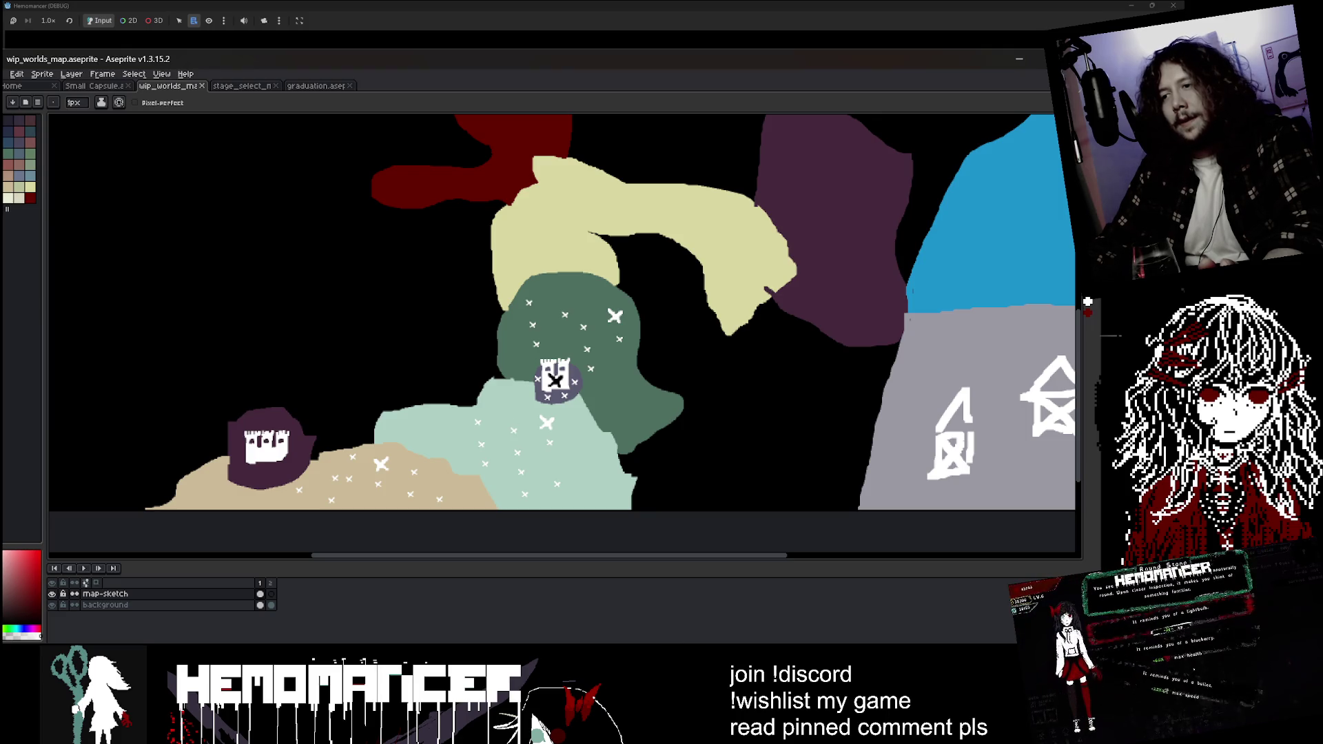
{"action": "left_click", "coordinate": [648, 614]}
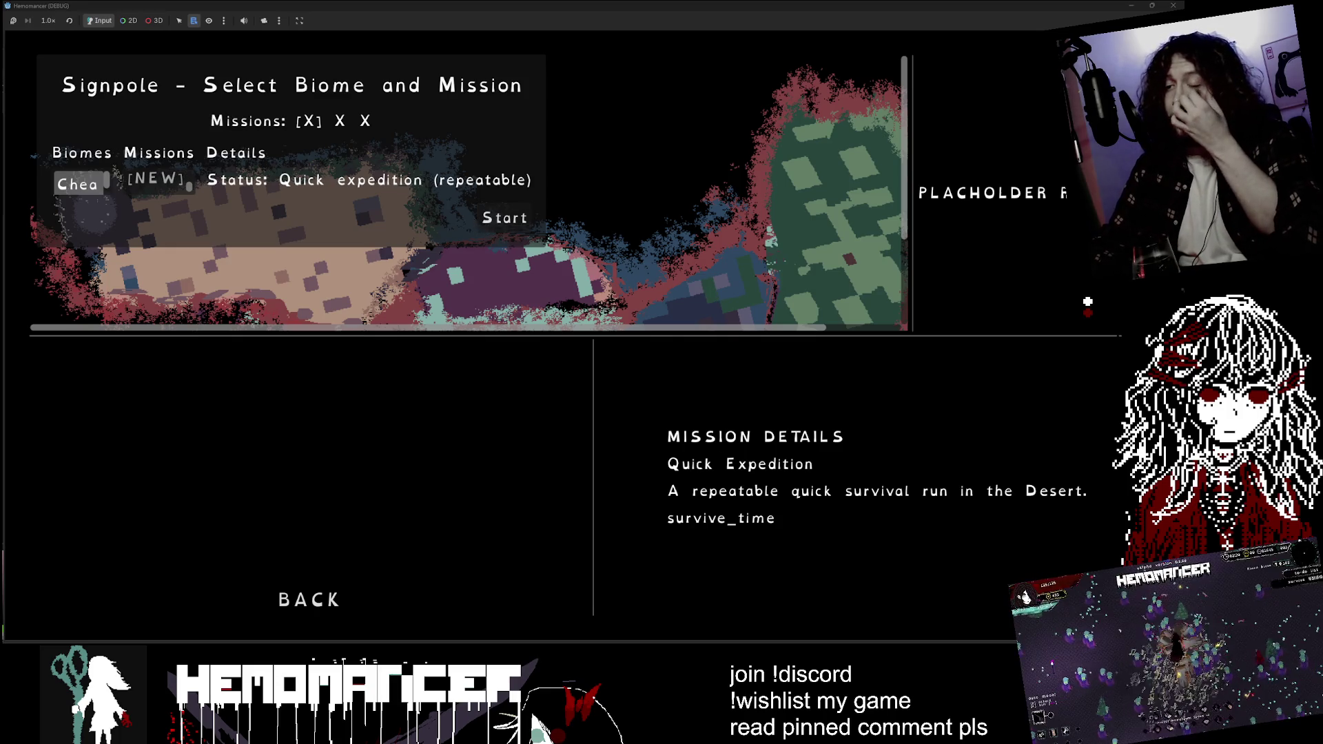
- On the world map's tan desert, set a 4px brush and join the first crosses with white lines
{"action": "key", "text": "alt+Tab"}
{"action": "left_click_drag", "start_coordinate": [458, 294], "coordinate": [517, 197]}
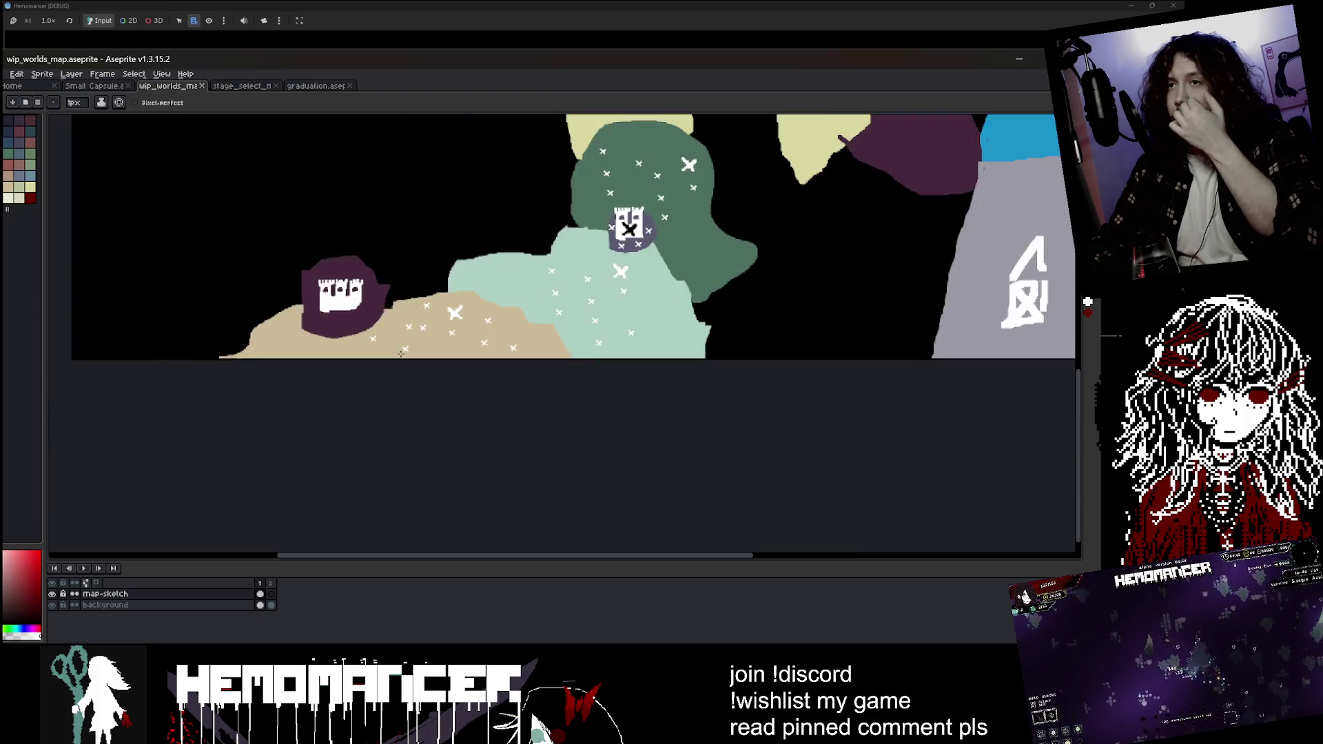
{"action": "scroll", "coordinate": [413, 324], "scroll_direction": "up", "scroll_amount": 5}
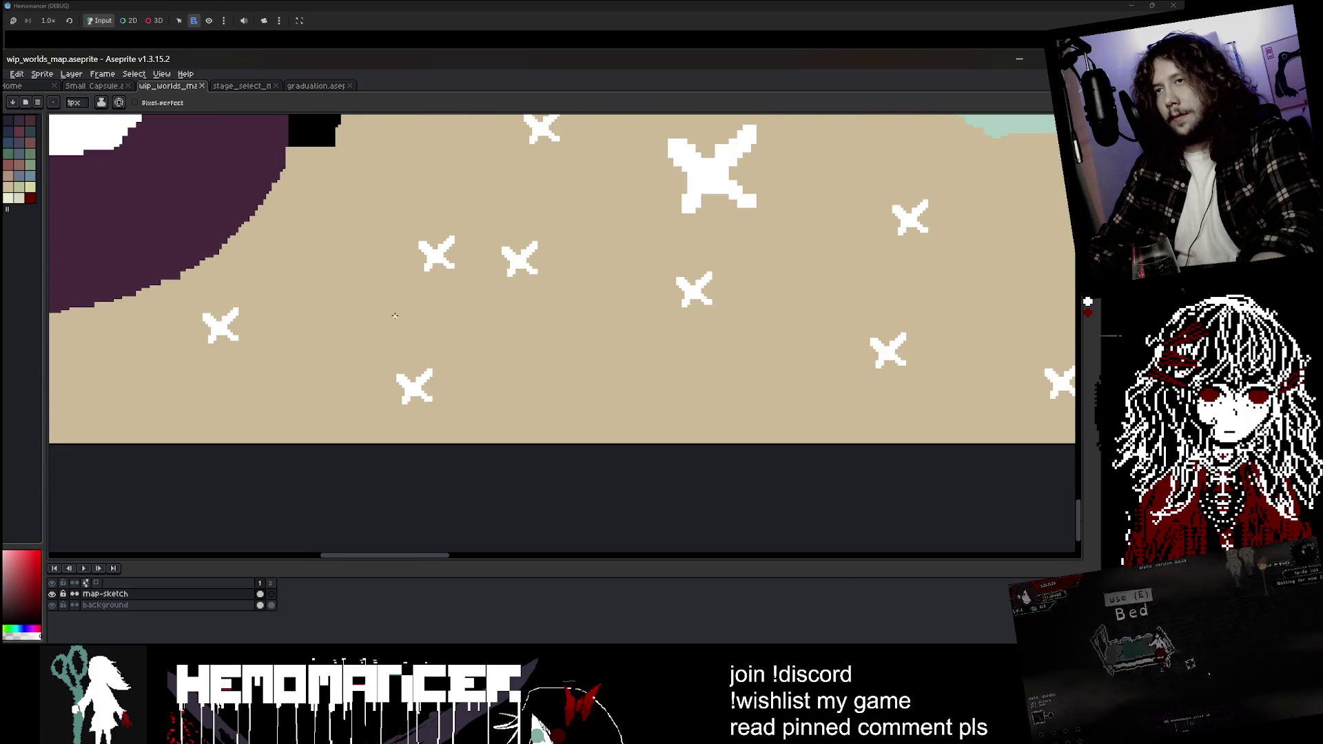
{"action": "key", "text": "plus"}
{"action": "key", "text": "plus"}
{"action": "key", "text": "plus"}
{"action": "left_click", "coordinate": [222, 324]}
{"action": "left_click", "coordinate": [415, 390], "text": "shift"}
{"action": "left_click", "coordinate": [508, 284], "text": "shift"}
{"action": "left_click", "coordinate": [437, 251], "text": "shift"}
- Extend the zigzag path to further crosses, undo one bad segment, and open stage_select_map
{"action": "scroll", "coordinate": [441, 385], "scroll_direction": "down", "scroll_amount": 3}
{"action": "scroll", "coordinate": [422, 494], "scroll_direction": "up", "scroll_amount": 3}
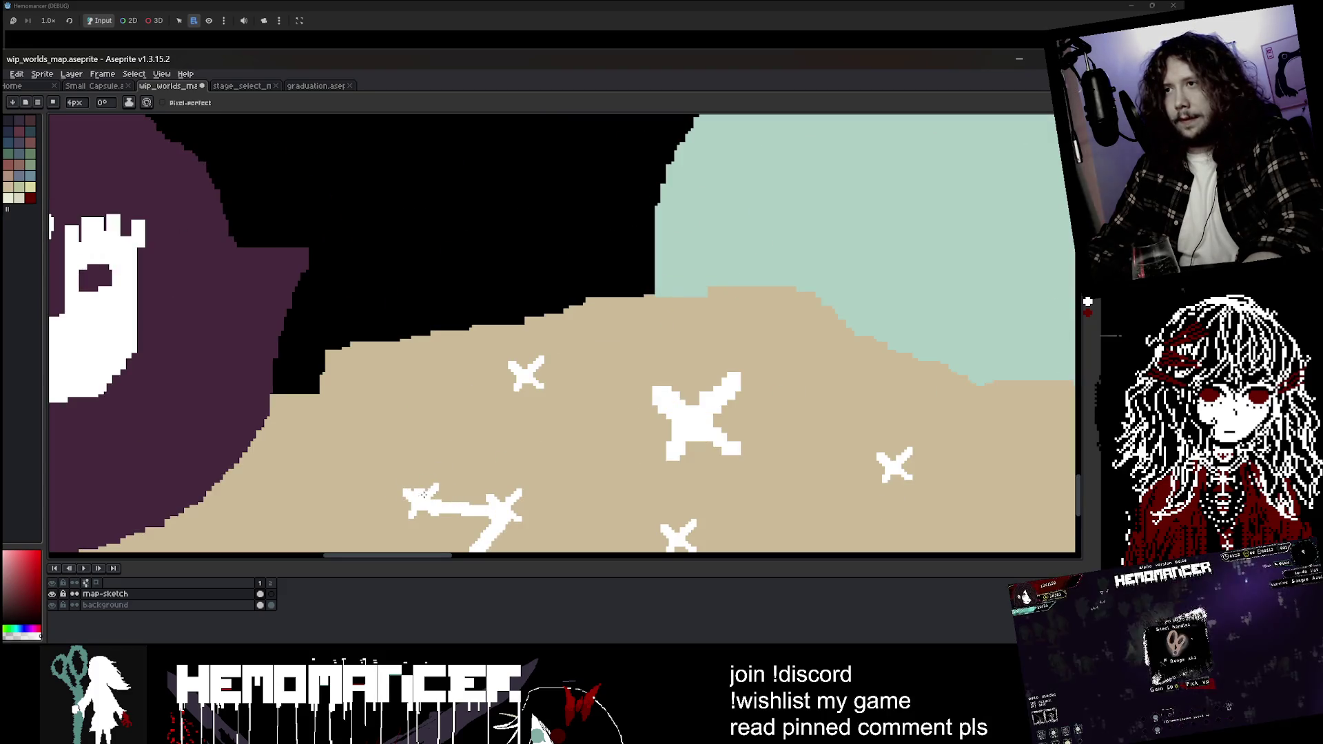
{"action": "left_click", "coordinate": [526, 372], "text": "shift"}
{"action": "scroll", "coordinate": [526, 372], "scroll_direction": "down", "scroll_amount": 3}
{"action": "left_click", "coordinate": [679, 357], "text": "shift"}
{"action": "scroll", "coordinate": [895, 331], "scroll_direction": "right", "scroll_amount": 4}
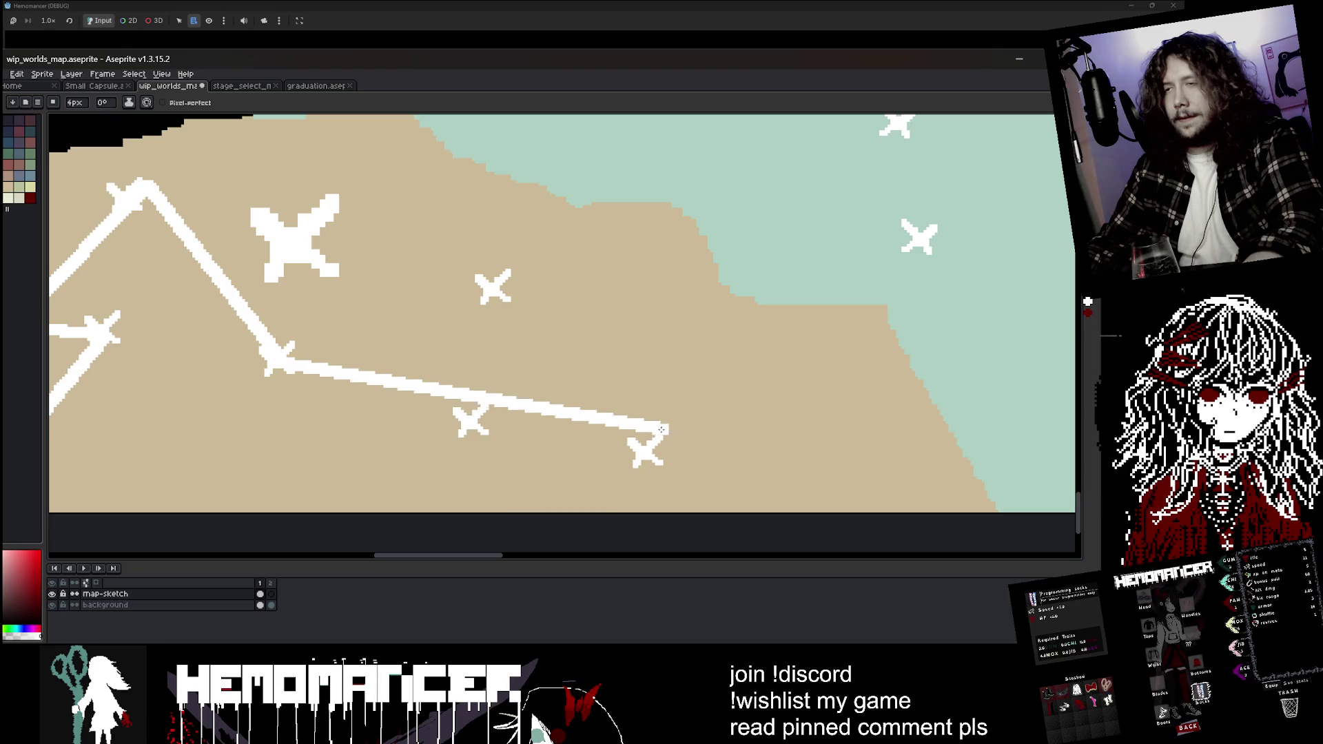
{"action": "key", "text": "ctrl+z"}
{"action": "left_click", "coordinate": [472, 420], "text": "shift"}
{"action": "left_click", "coordinate": [644, 450], "text": "shift"}
{"action": "left_click", "coordinate": [493, 286], "text": "shift"}
{"action": "scroll", "coordinate": [351, 238], "scroll_direction": "down", "scroll_amount": 3}
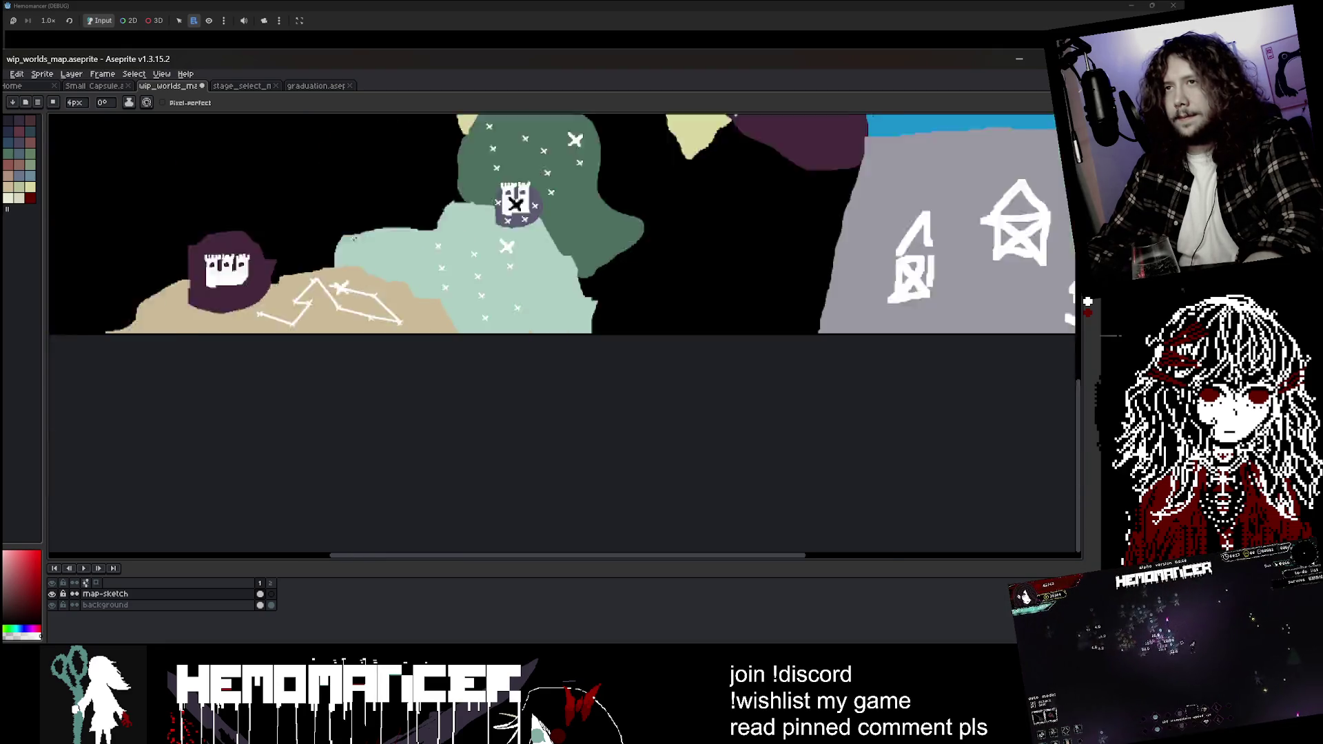
{"action": "scroll", "coordinate": [351, 237], "scroll_direction": "down", "scroll_amount": 1}
{"action": "scroll", "coordinate": [410, 336], "scroll_direction": "up", "scroll_amount": 2}
{"action": "scroll", "coordinate": [410, 336], "scroll_direction": "up", "scroll_amount": 2}
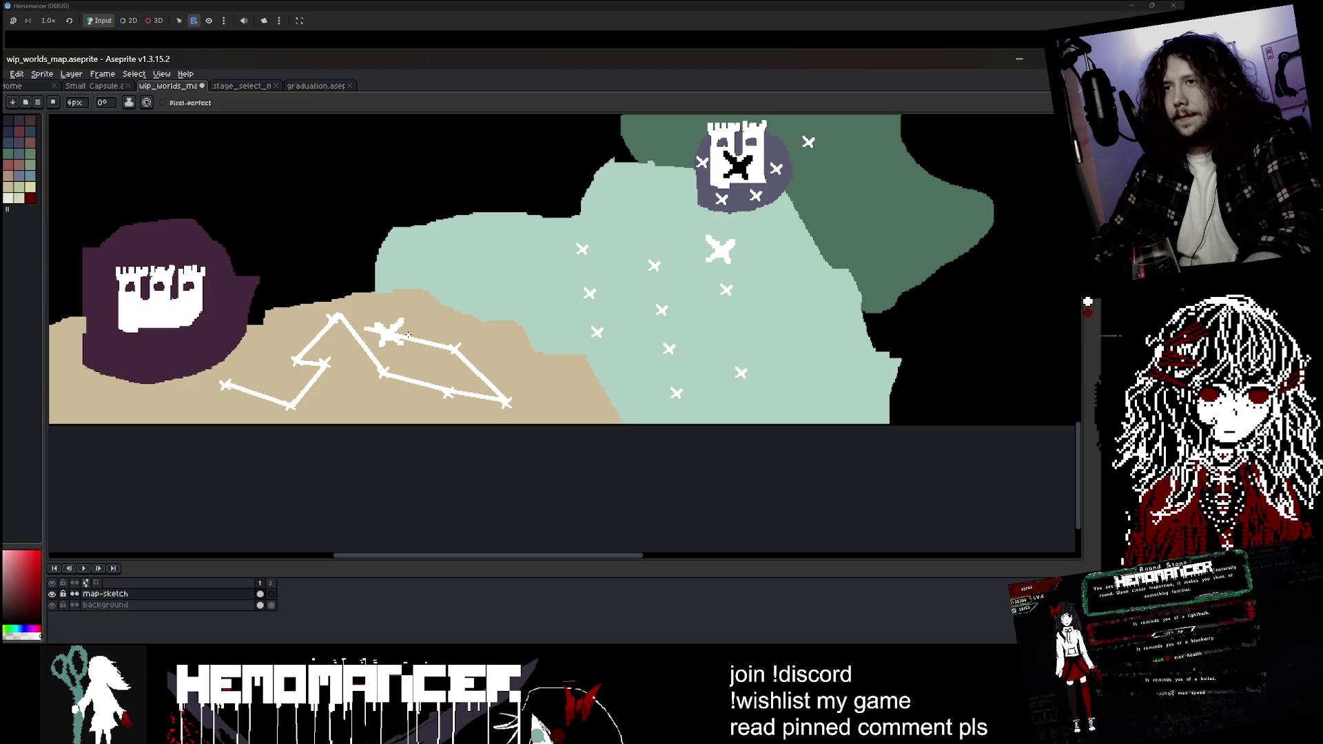
{"action": "left_click", "coordinate": [241, 86]}
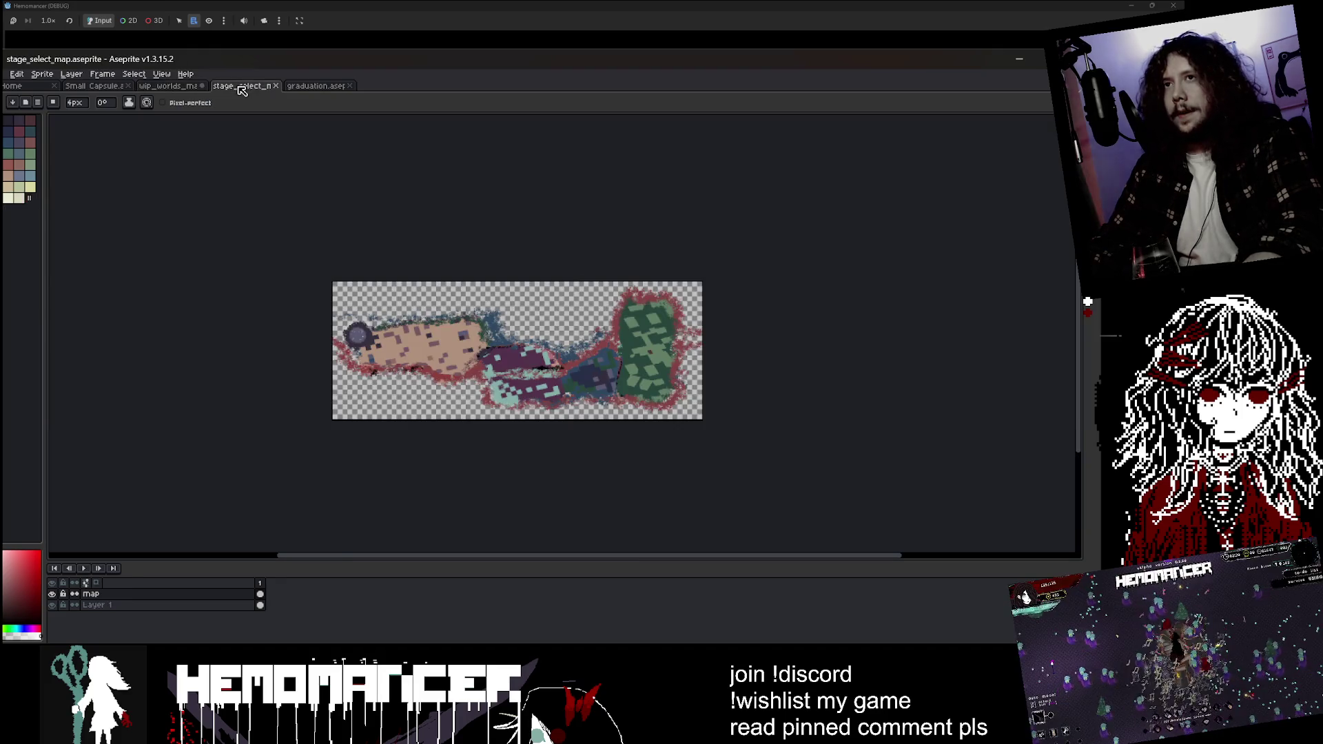
- Zoom around the stage_select_map canvas, then switch to the graduation.aseprite portrait
{"action": "scroll", "coordinate": [562, 390], "scroll_direction": "up", "scroll_amount": 2}
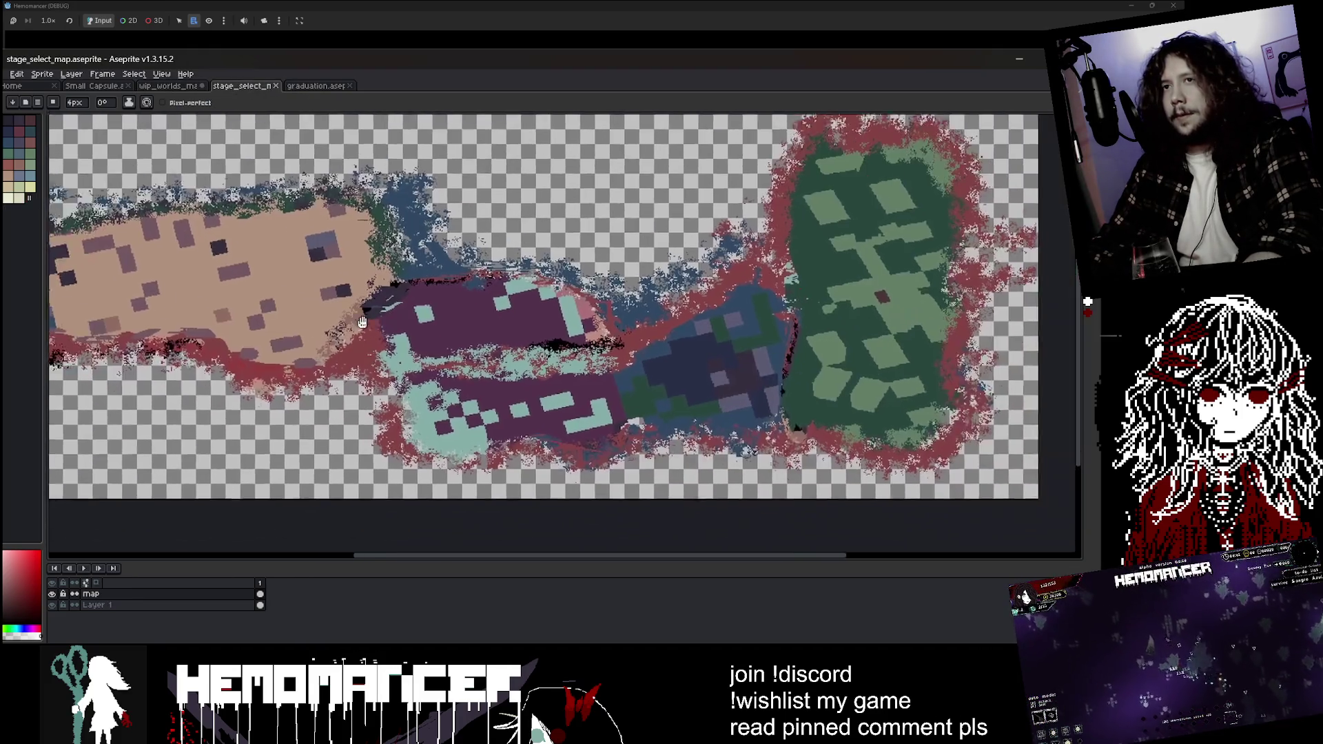
{"action": "scroll", "coordinate": [465, 206], "scroll_direction": "up", "scroll_amount": 2}
{"action": "scroll", "coordinate": [465, 207], "scroll_direction": "down", "scroll_amount": 3}
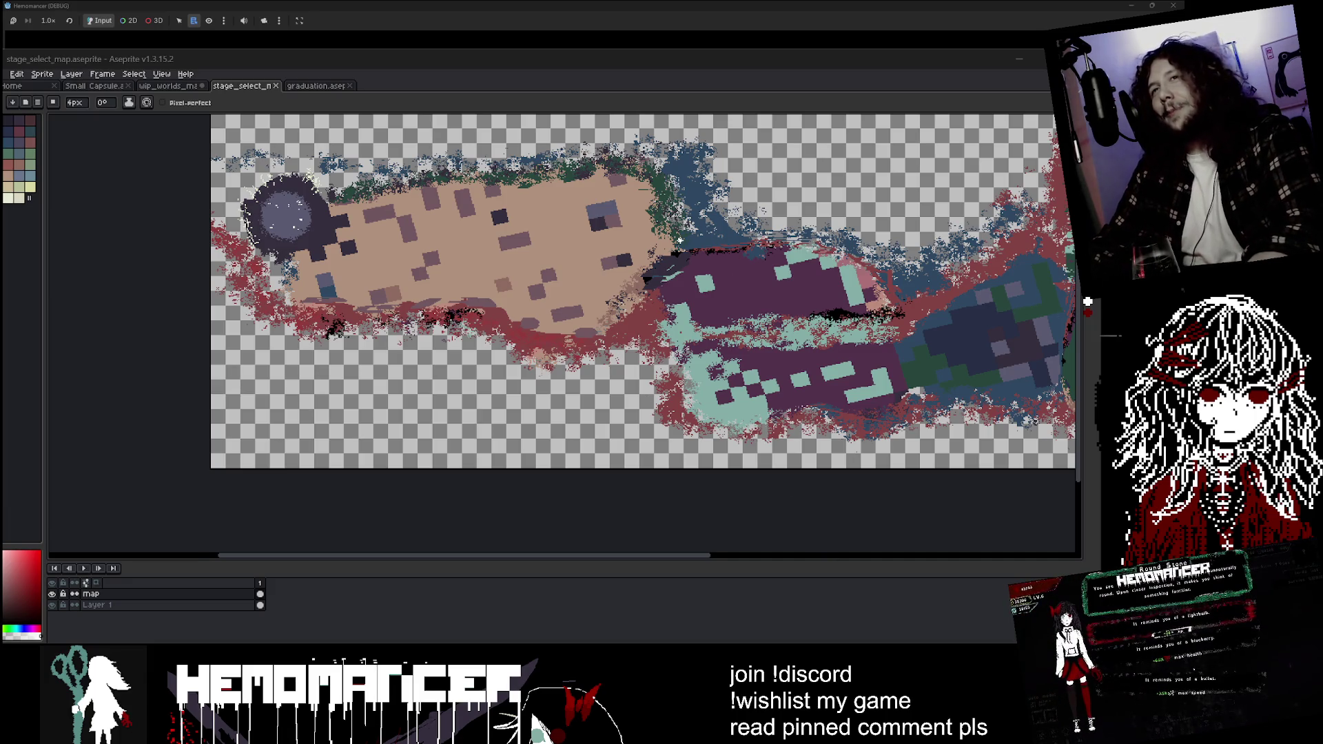
{"action": "left_click", "coordinate": [306, 86]}
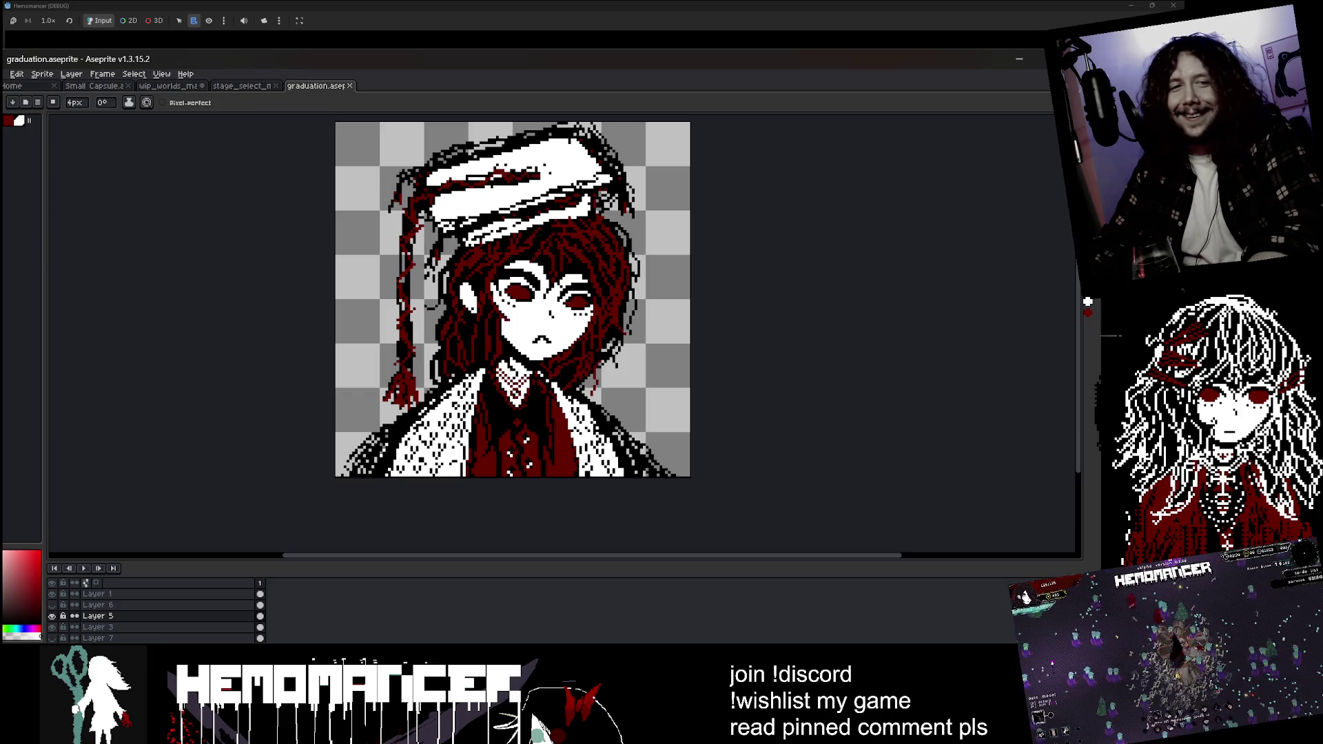
- Switch from wip_worlds_map to Small Capsule.aseprite showing the HEMOMANCER title art
{"action": "left_click", "coordinate": [173, 88]}
{"action": "left_click", "coordinate": [95, 86]}
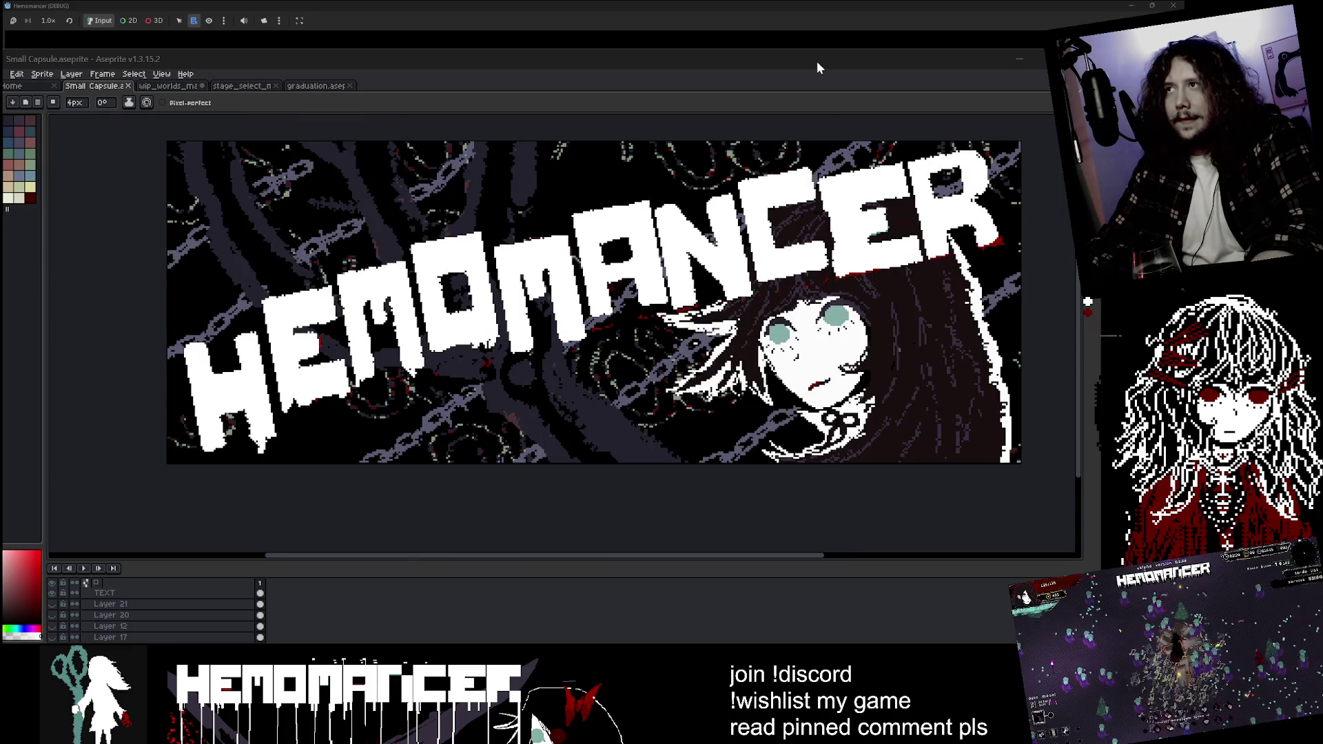
{"action": "mouse_move", "coordinate": [816, 61]}
{"action": "left_mouse_down"}
{"action": "mouse_move", "coordinate": [763, 50]}
{"action": "mouse_move", "coordinate": [776, 61]}
{"action": "left_mouse_up"}
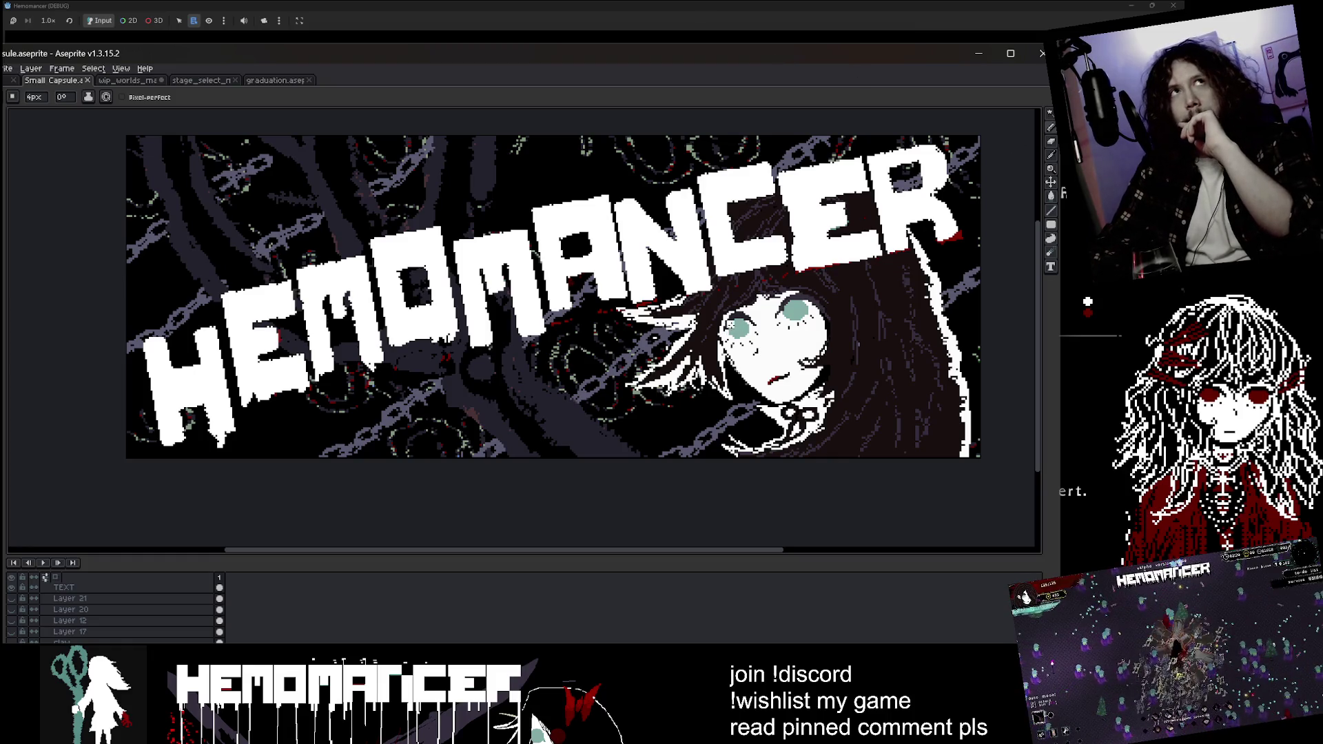
{"action": "scroll", "coordinate": [737, 324], "scroll_direction": "up", "scroll_amount": 6}
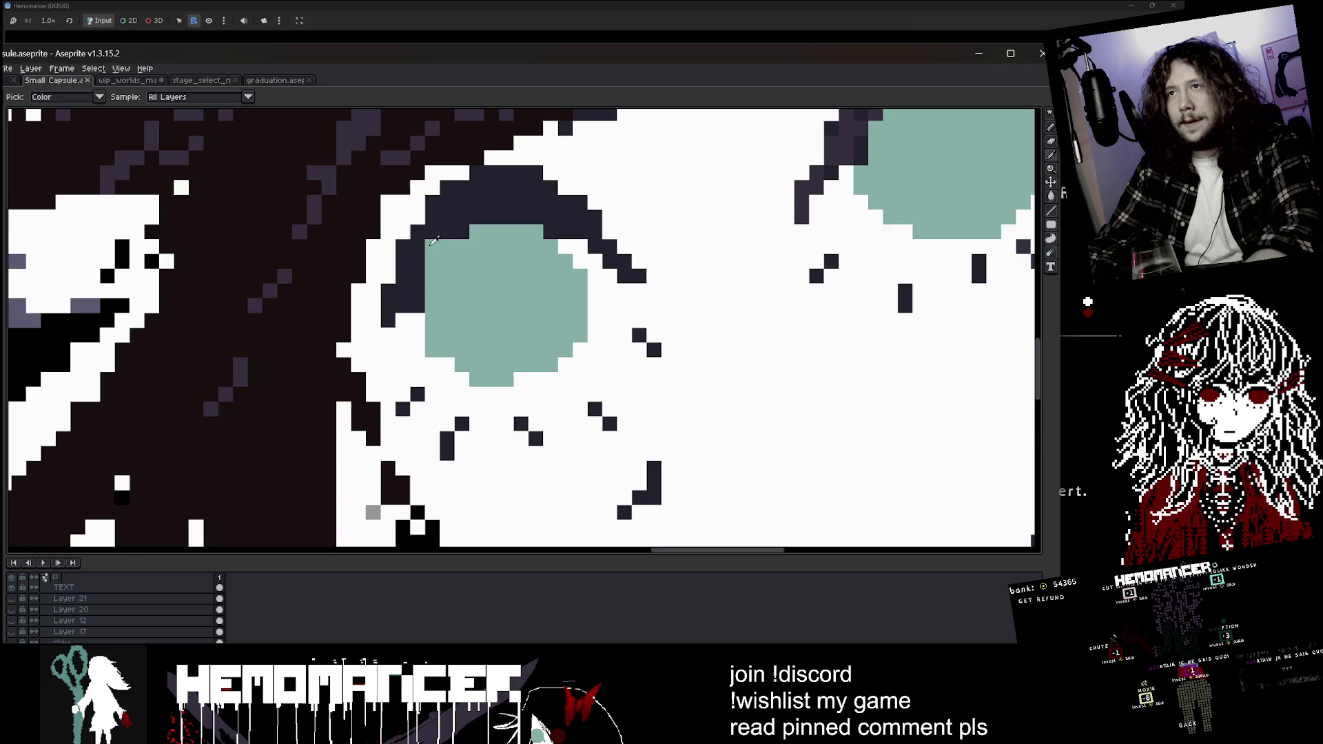
{"action": "key", "text": "minus"}
{"action": "key", "text": "minus"}
{"action": "key", "text": "minus"}
{"action": "scroll", "coordinate": [516, 216], "scroll_direction": "down", "scroll_amount": 4}
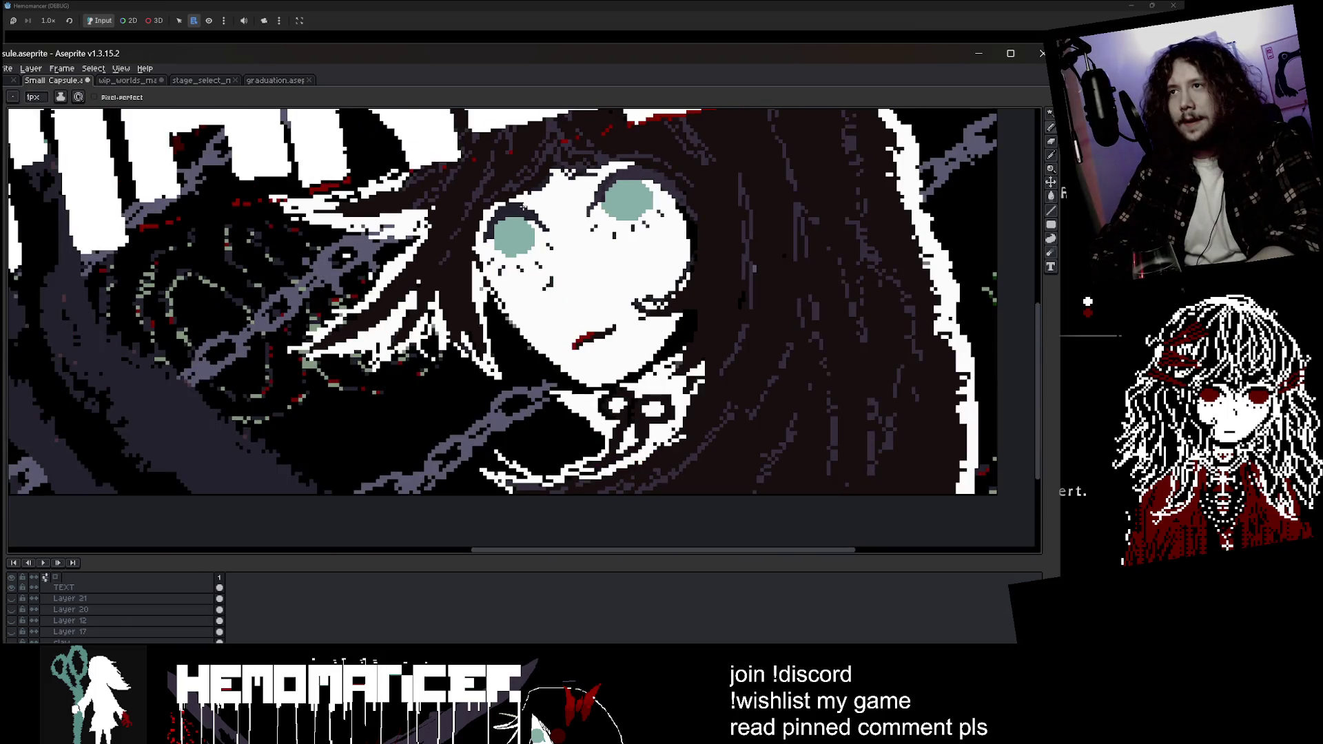
{"action": "scroll", "coordinate": [531, 203], "scroll_direction": "down", "scroll_amount": 2}
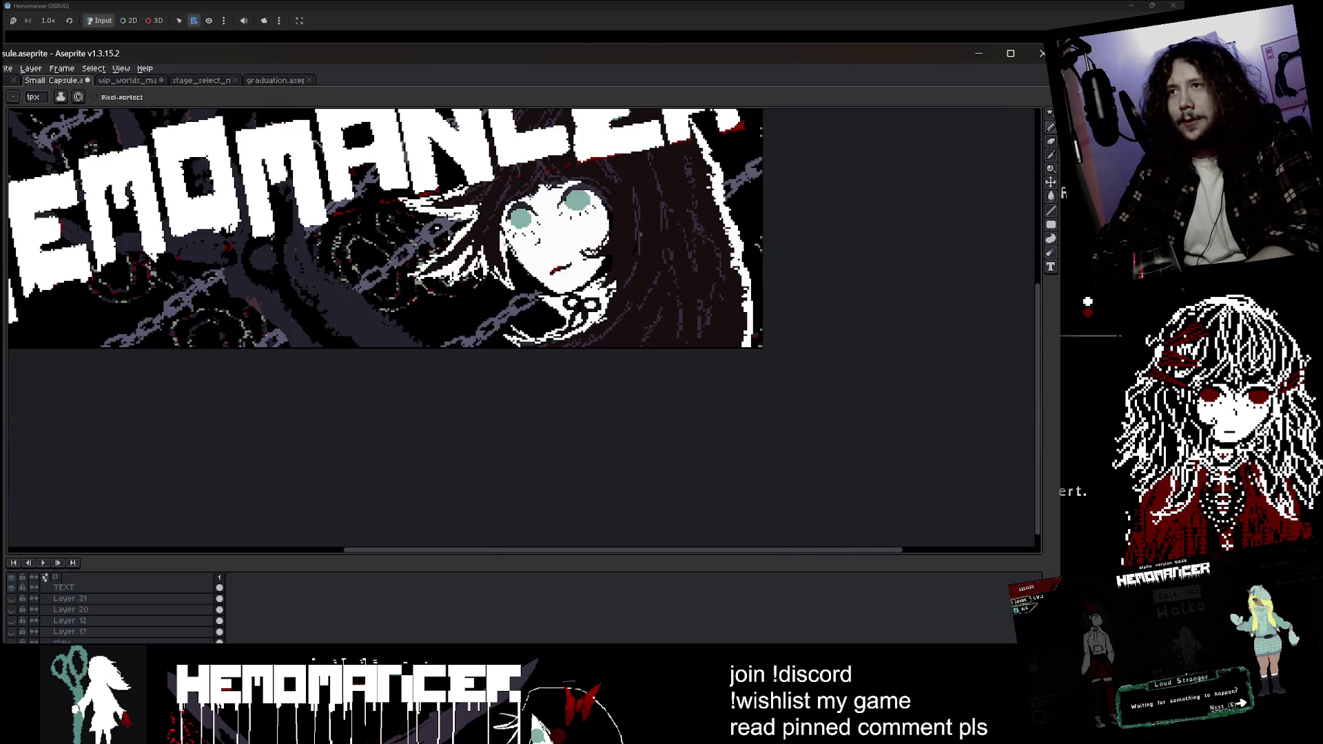
{"action": "scroll", "coordinate": [482, 353], "scroll_direction": "up", "scroll_amount": 1}
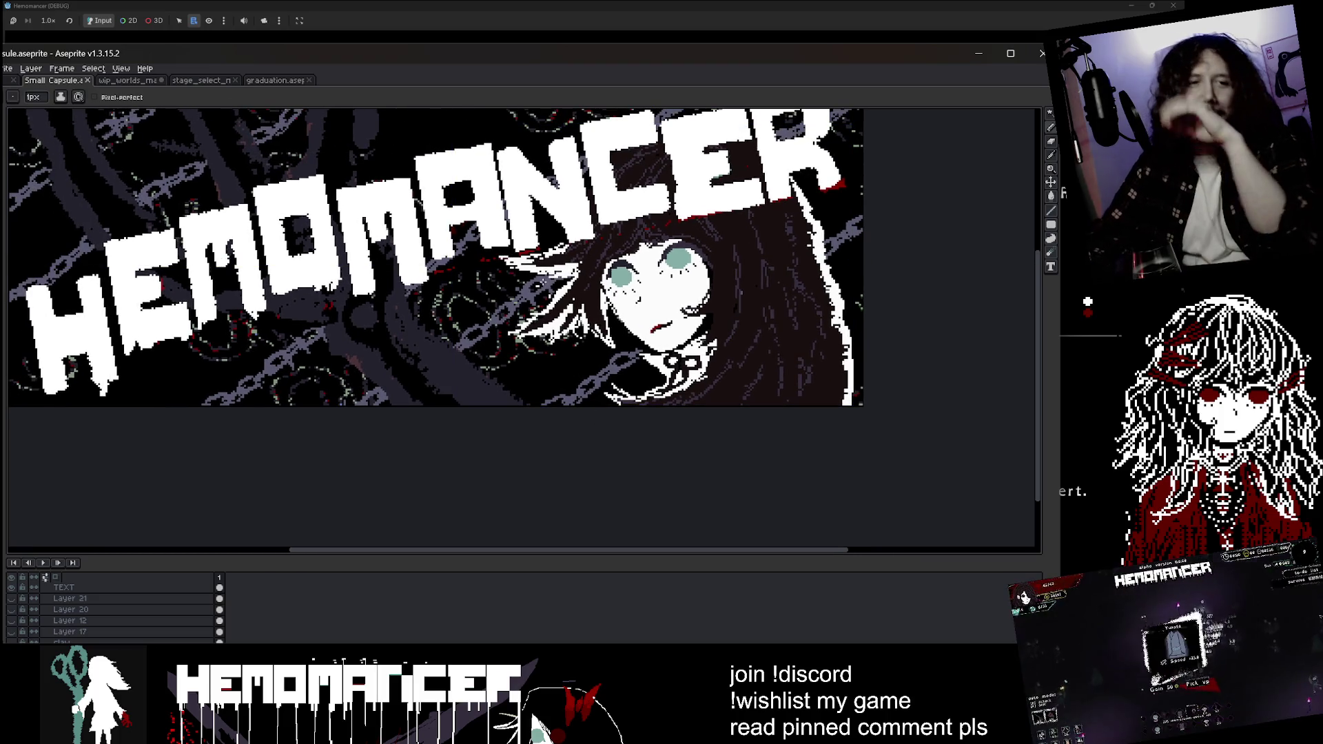
{"action": "scroll", "coordinate": [610, 274], "scroll_direction": "down", "scroll_amount": 1}
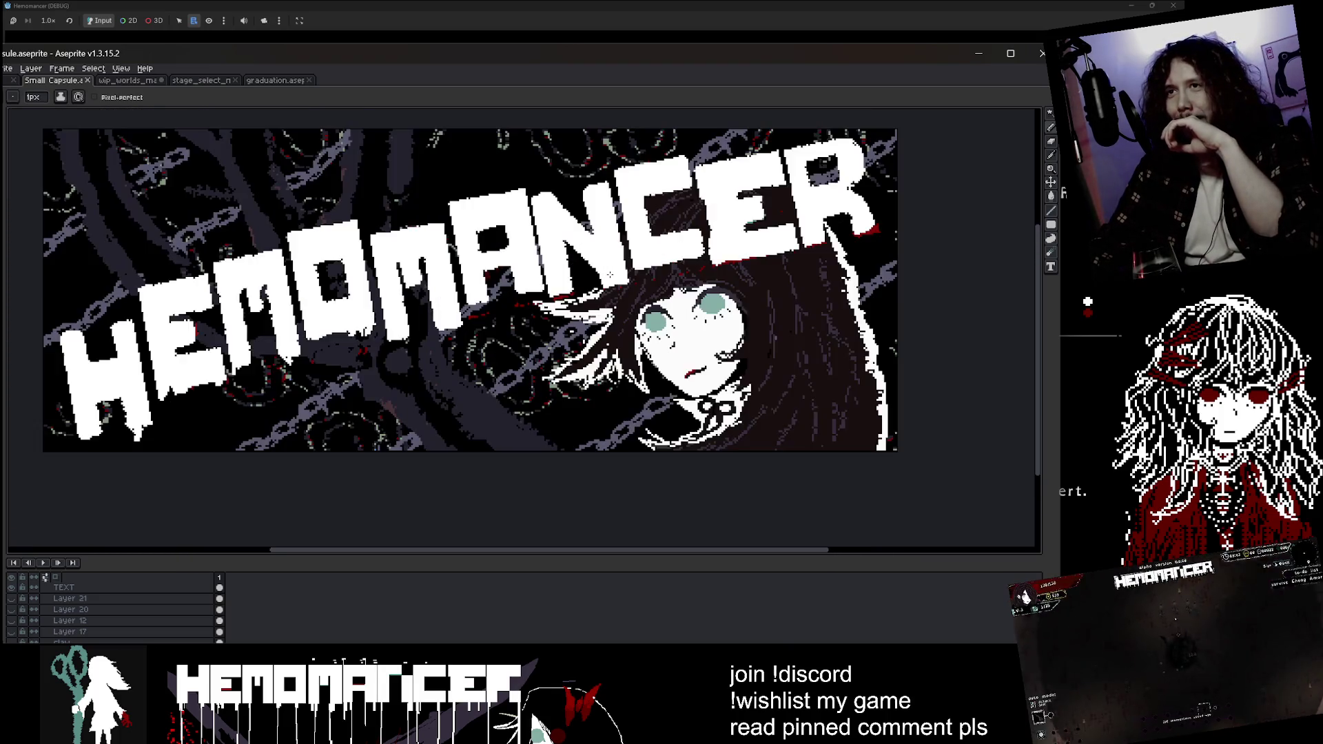
{"action": "scroll", "coordinate": [610, 274], "scroll_direction": "up", "scroll_amount": 1}
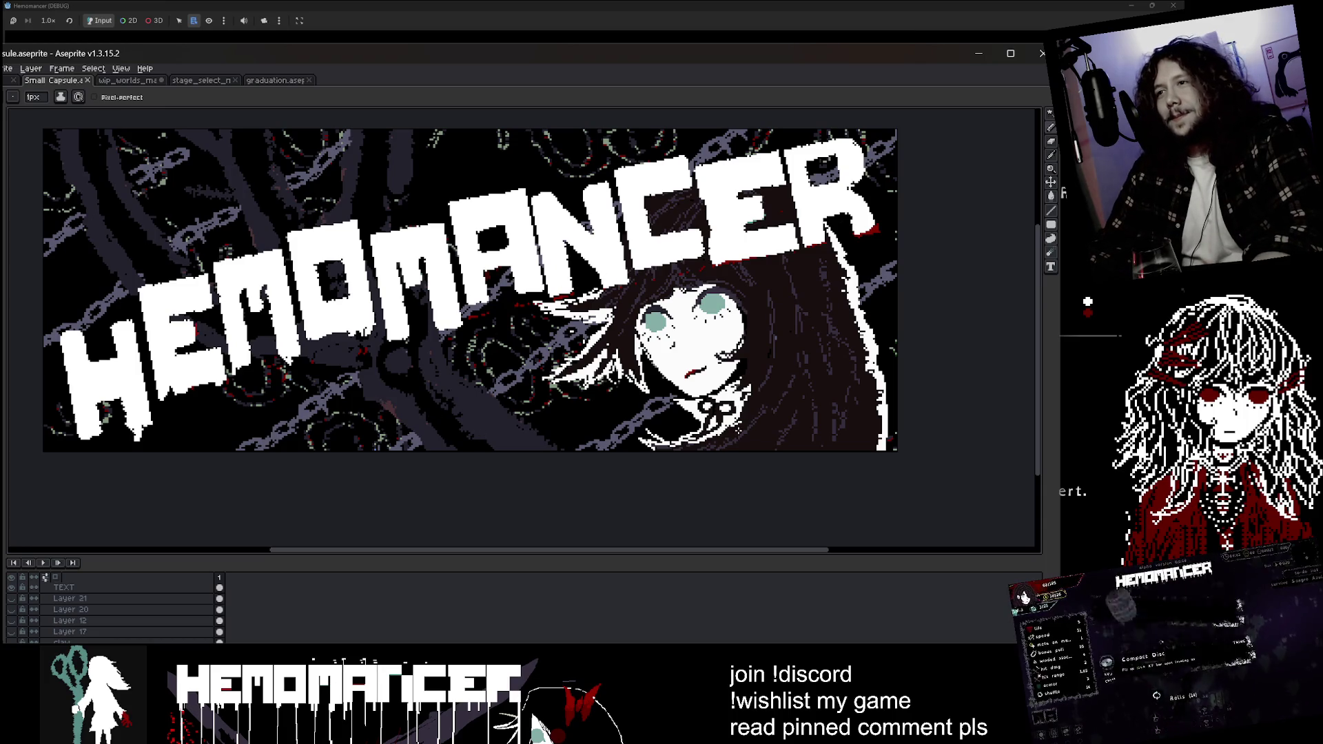
{"action": "scroll", "coordinate": [381, 432], "scroll_direction": "up", "scroll_amount": 4}
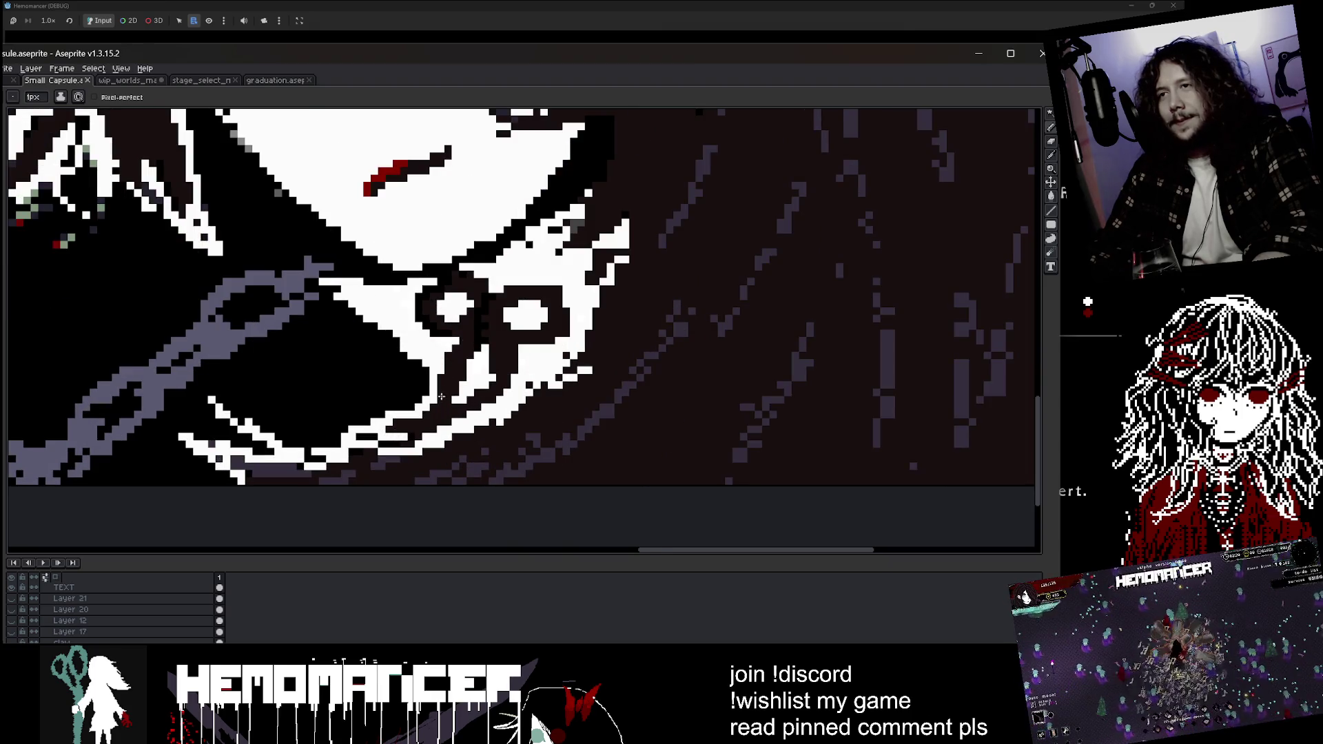
{"action": "scroll", "coordinate": [467, 369], "scroll_direction": "down", "scroll_amount": 4}
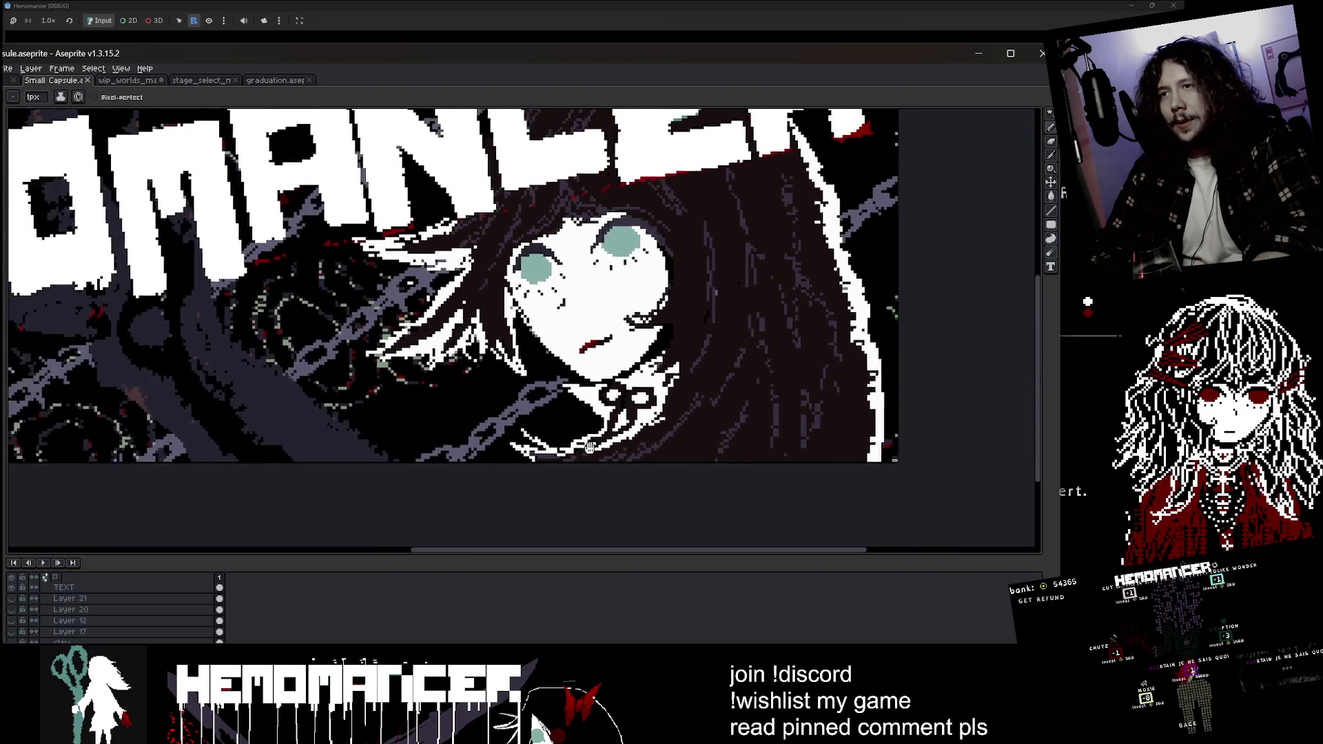
{"action": "mouse_move", "coordinate": [582, 366]}
{"action": "left_mouse_down"}
{"action": "mouse_move", "coordinate": [639, 412]}
{"action": "mouse_move", "coordinate": [718, 435]}
{"action": "mouse_move", "coordinate": [706, 410]}
{"action": "mouse_move", "coordinate": [653, 390]}
{"action": "mouse_move", "coordinate": [658, 410]}
{"action": "mouse_move", "coordinate": [696, 413]}
{"action": "mouse_move", "coordinate": [701, 376]}
{"action": "left_mouse_up"}
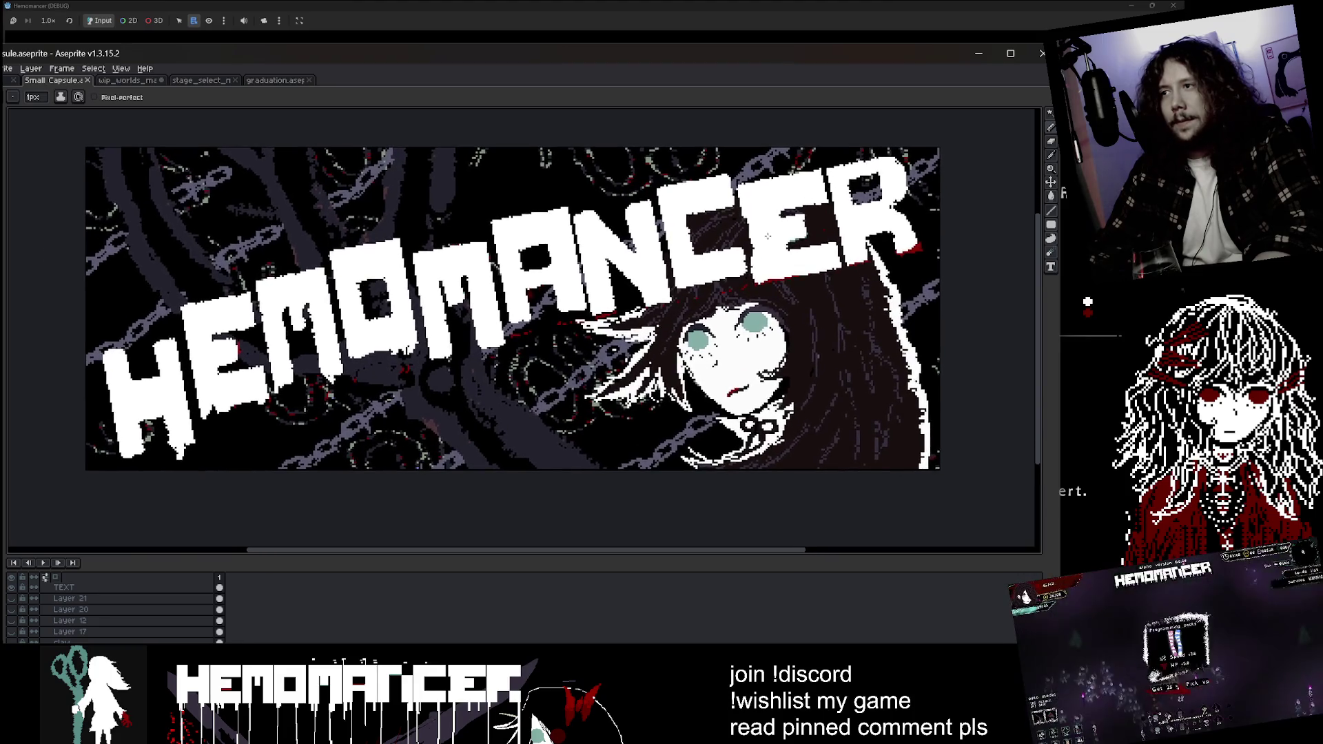
{"action": "scroll", "coordinate": [793, 335], "scroll_direction": "up", "scroll_amount": 5}
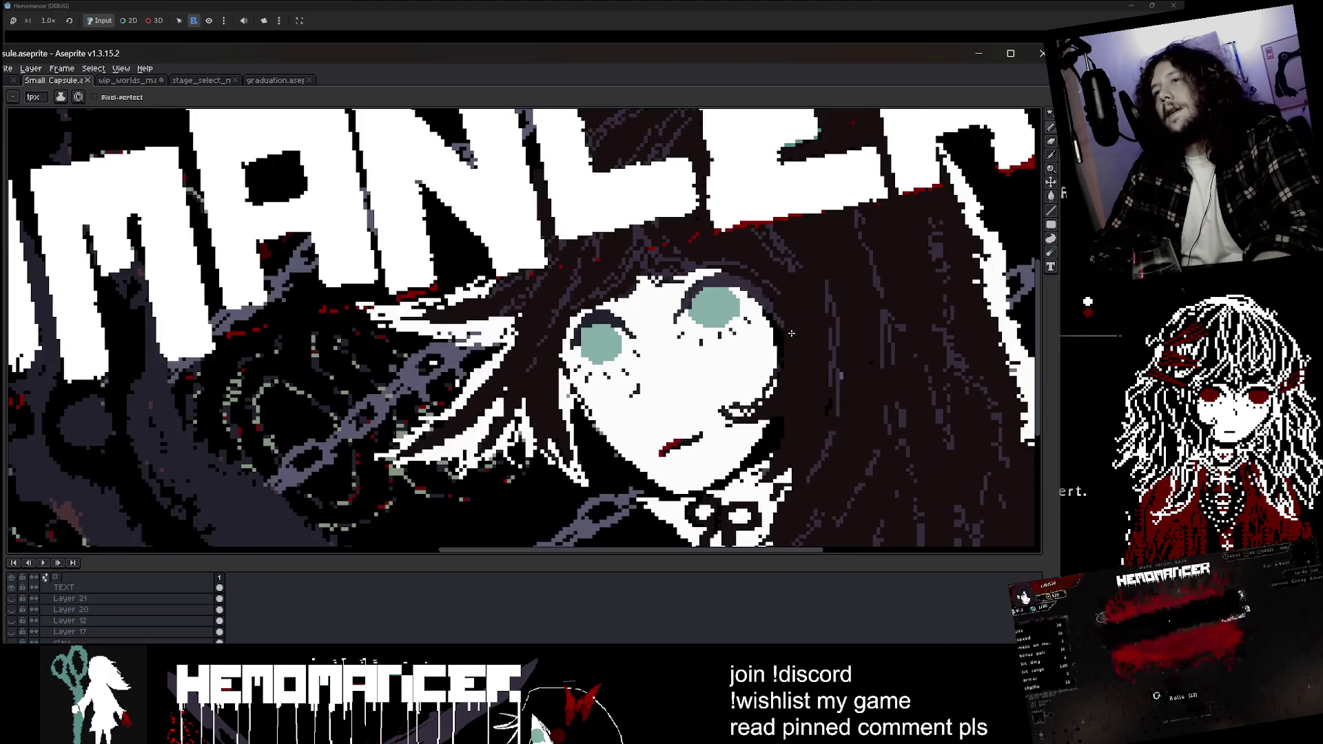
{"action": "scroll", "coordinate": [522, 345], "scroll_direction": "down", "scroll_amount": 4}
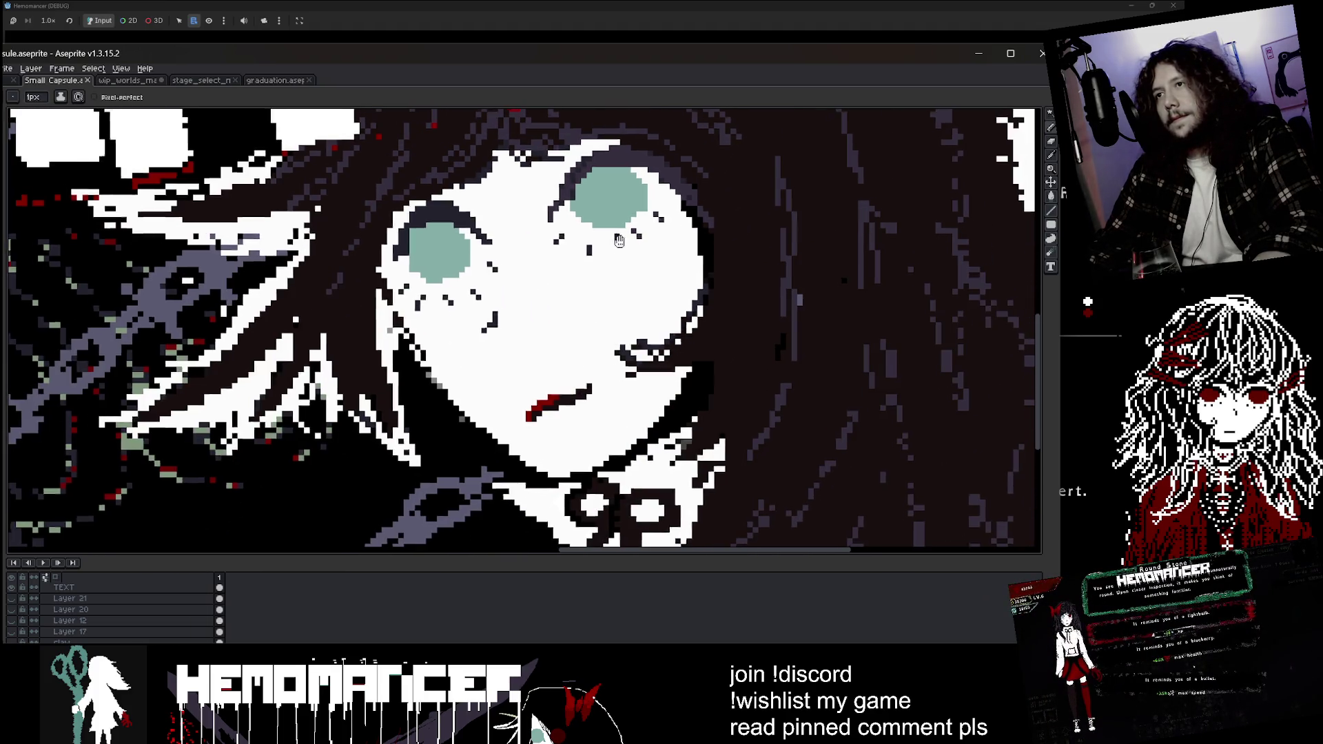
{"action": "scroll", "coordinate": [609, 373], "scroll_direction": "down", "scroll_amount": 2}
{"action": "scroll", "coordinate": [612, 332], "scroll_direction": "down", "scroll_amount": 1}
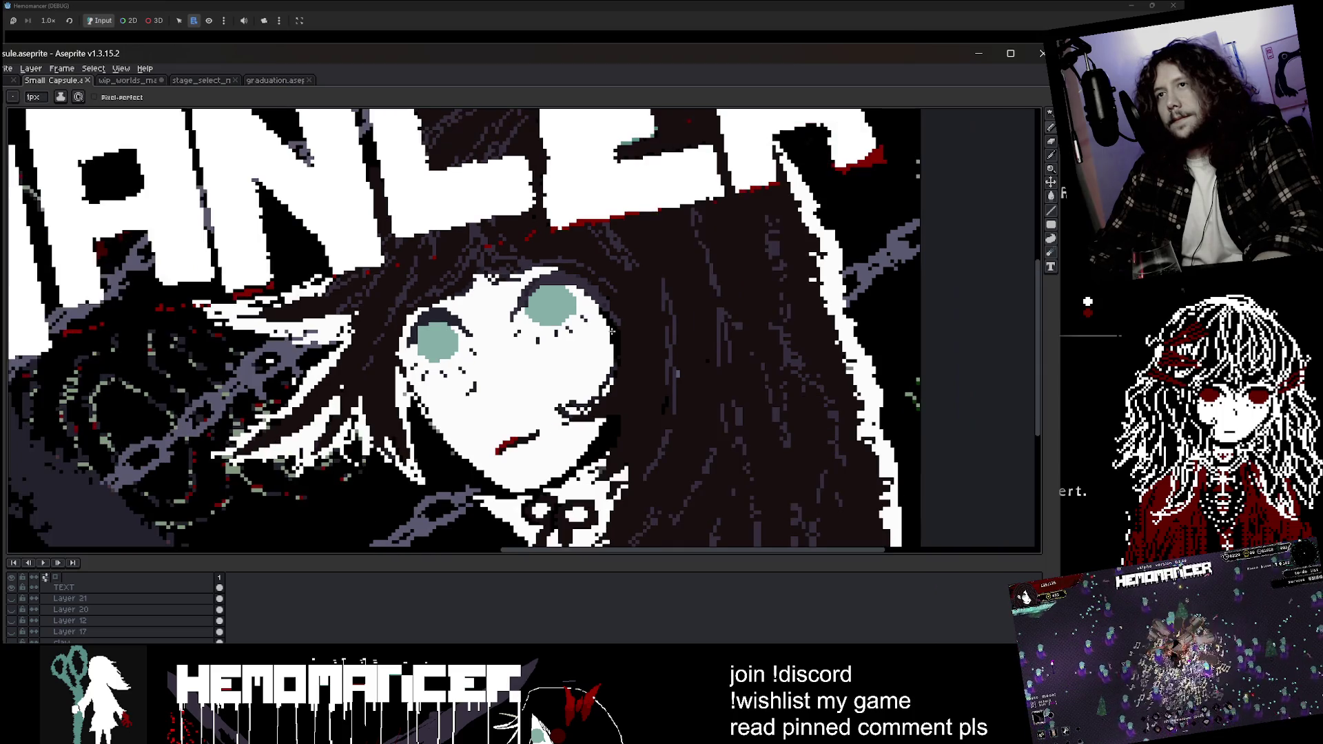
{"action": "scroll", "coordinate": [611, 330], "scroll_direction": "down", "scroll_amount": 2}
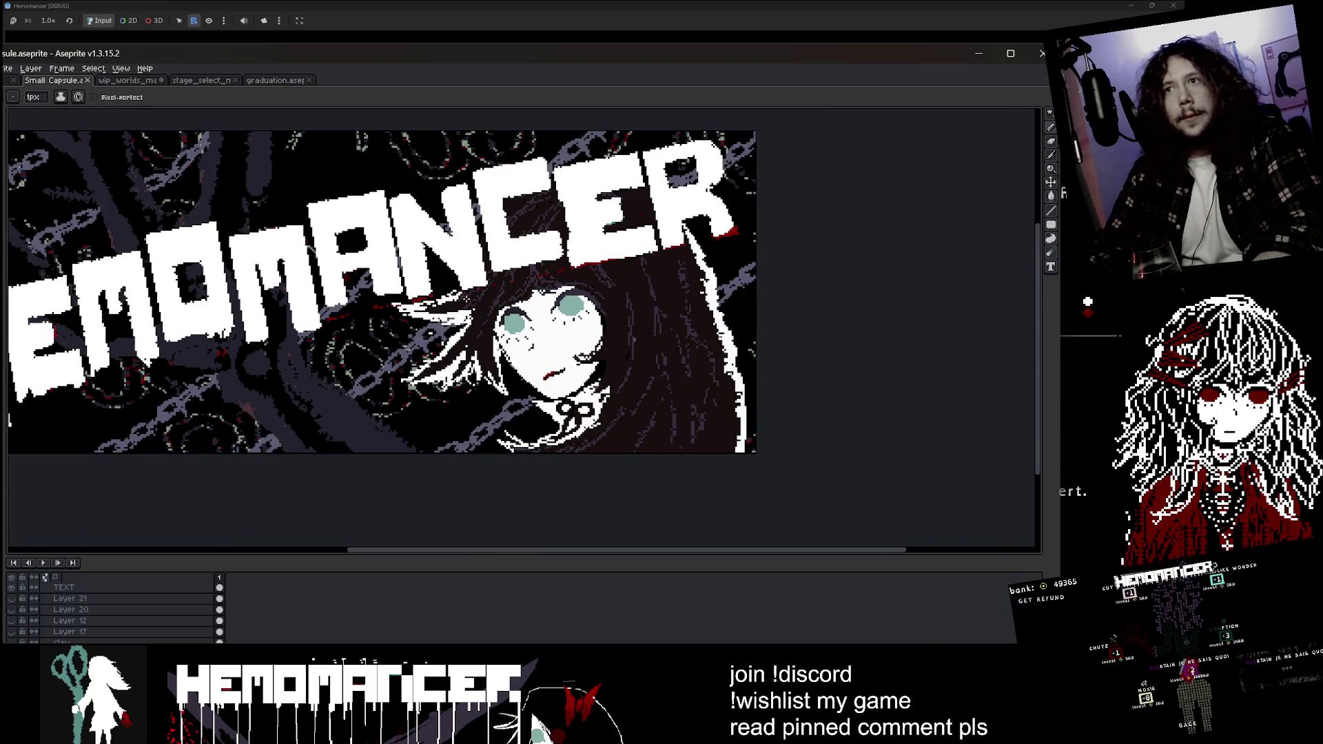
{"action": "scroll", "coordinate": [466, 298], "scroll_direction": "down", "scroll_amount": 1}
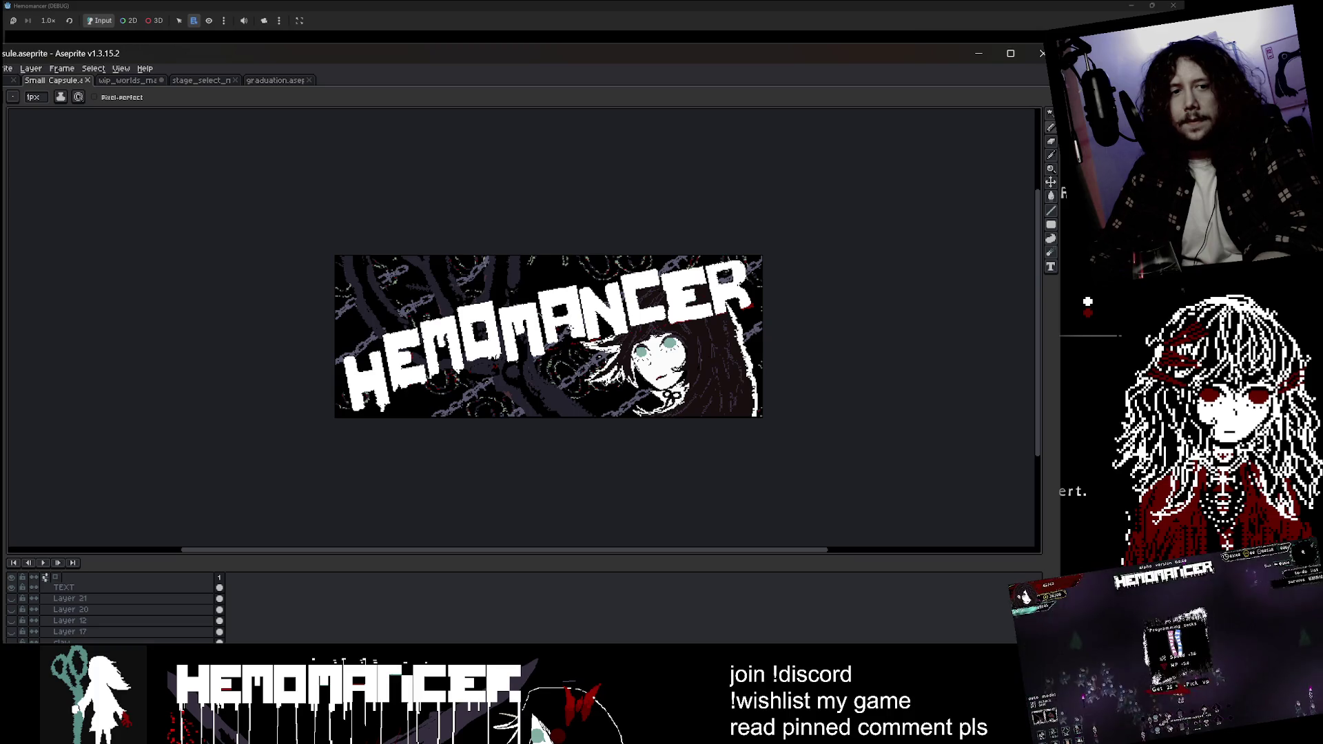
{"action": "scroll", "coordinate": [718, 340], "scroll_direction": "up", "scroll_amount": 1}
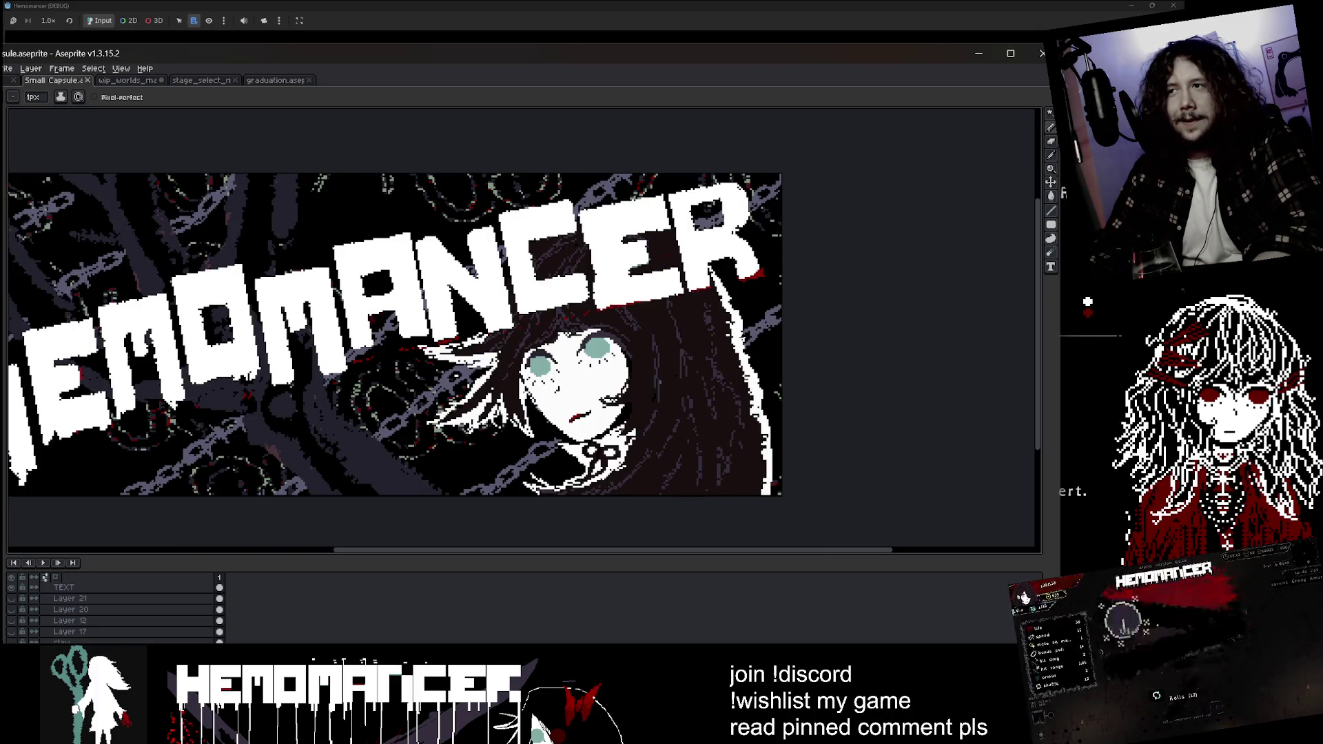
{"action": "left_click_drag", "start_coordinate": [646, 373], "coordinate": [648, 304]}
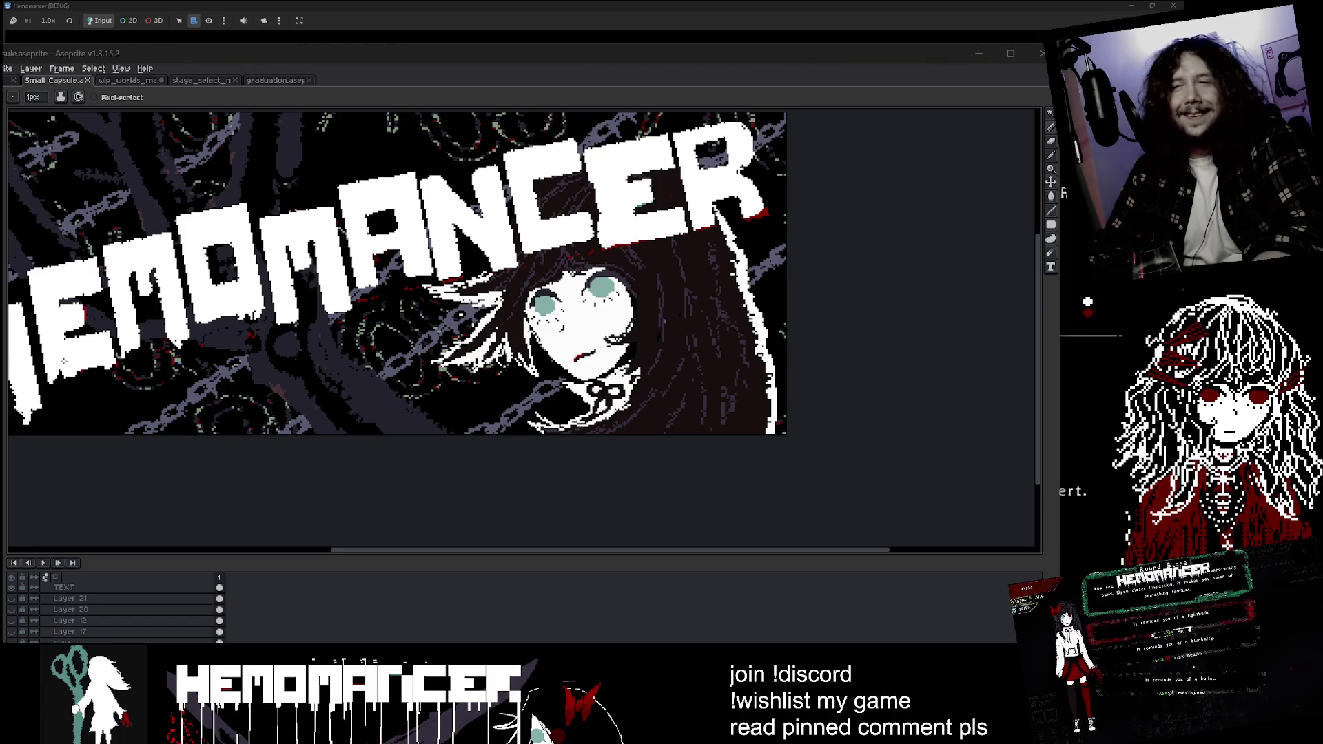
{"action": "left_click_drag", "start_coordinate": [684, 372], "coordinate": [772, 370]}
- In Godot, filter the FileSystem by 'player' and scroll to the full_player talk sprites
{"action": "mouse_move", "coordinate": [606, 654]}
{"action": "left_click", "coordinate": [563, 599]}
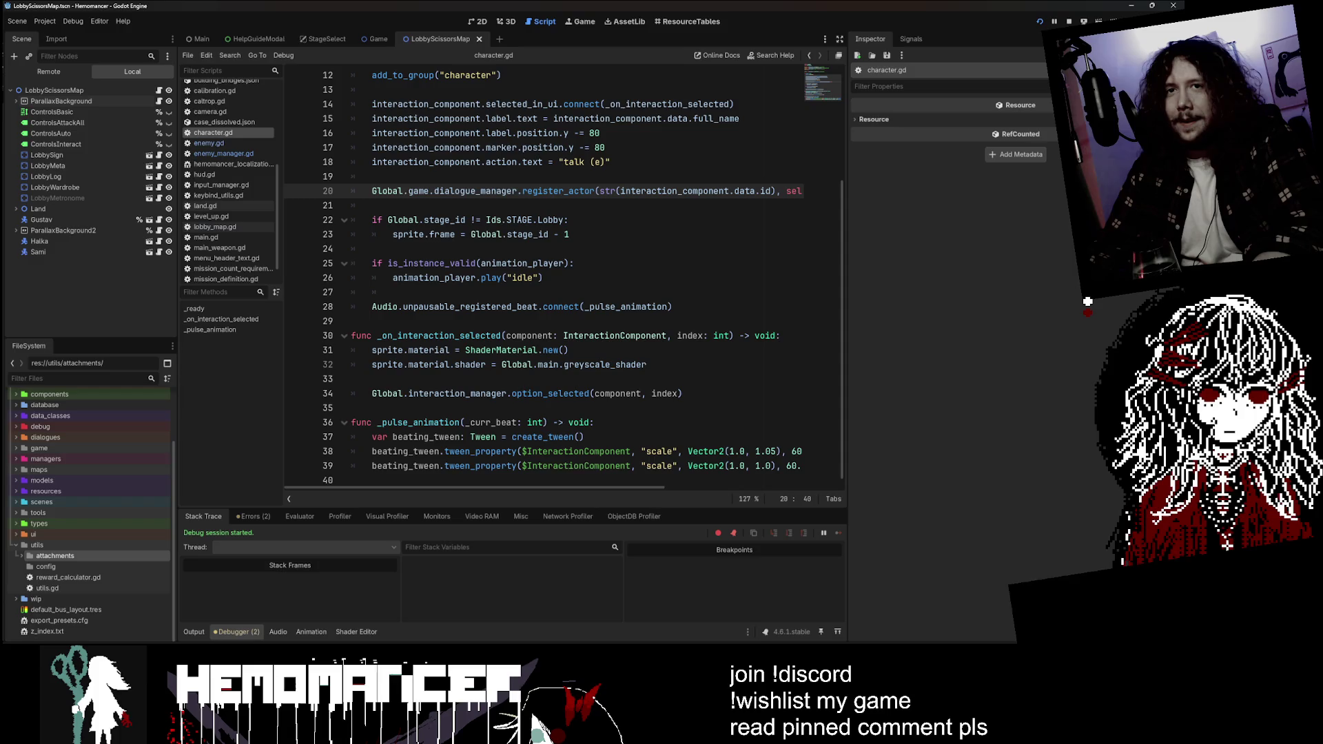
{"action": "type", "text": "player"}
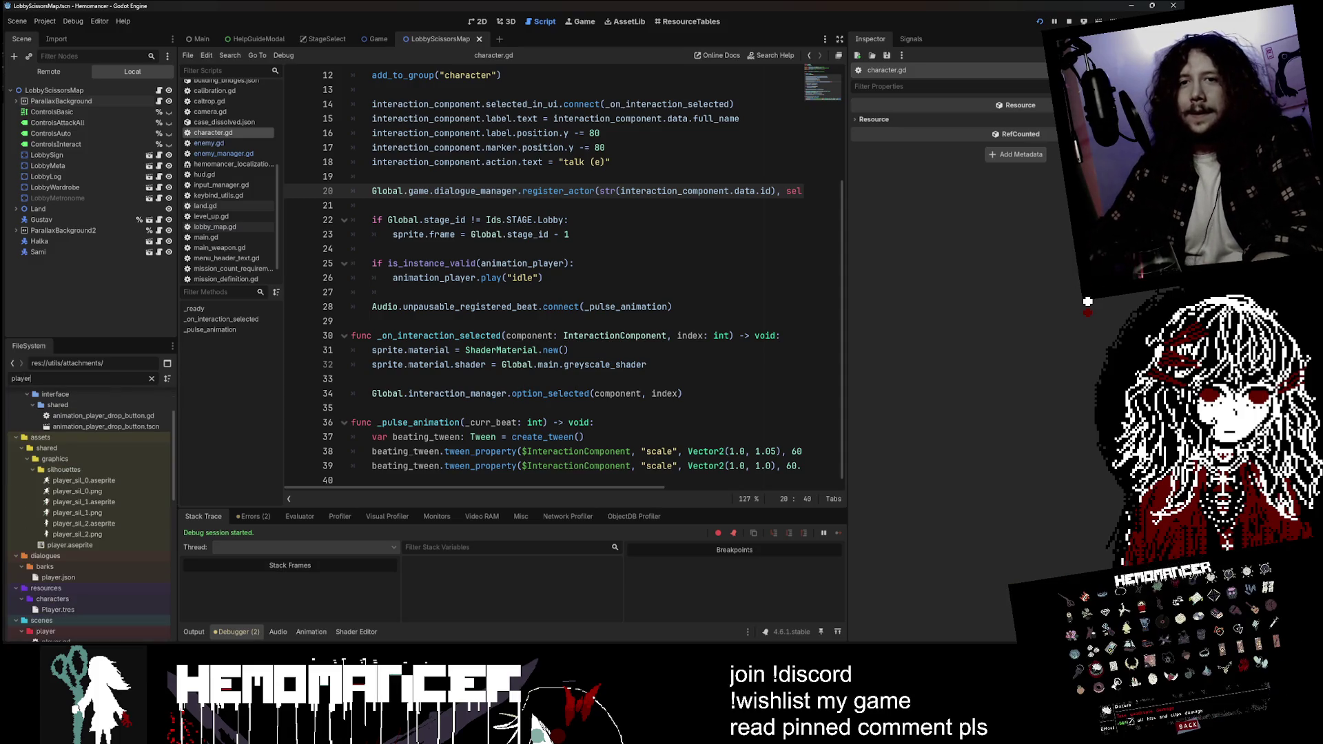
{"action": "scroll", "coordinate": [98, 536], "scroll_direction": "down", "scroll_amount": 3}
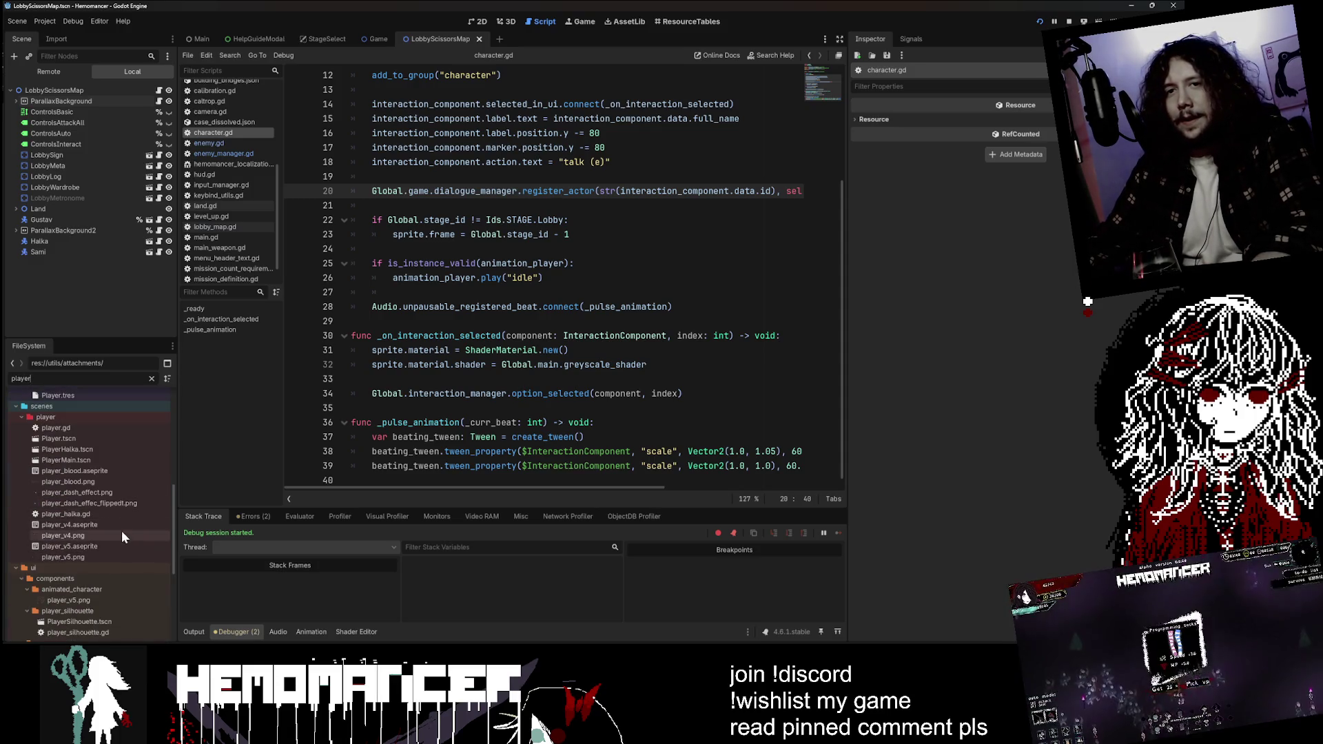
{"action": "scroll", "coordinate": [121, 538], "scroll_direction": "down", "scroll_amount": 6}
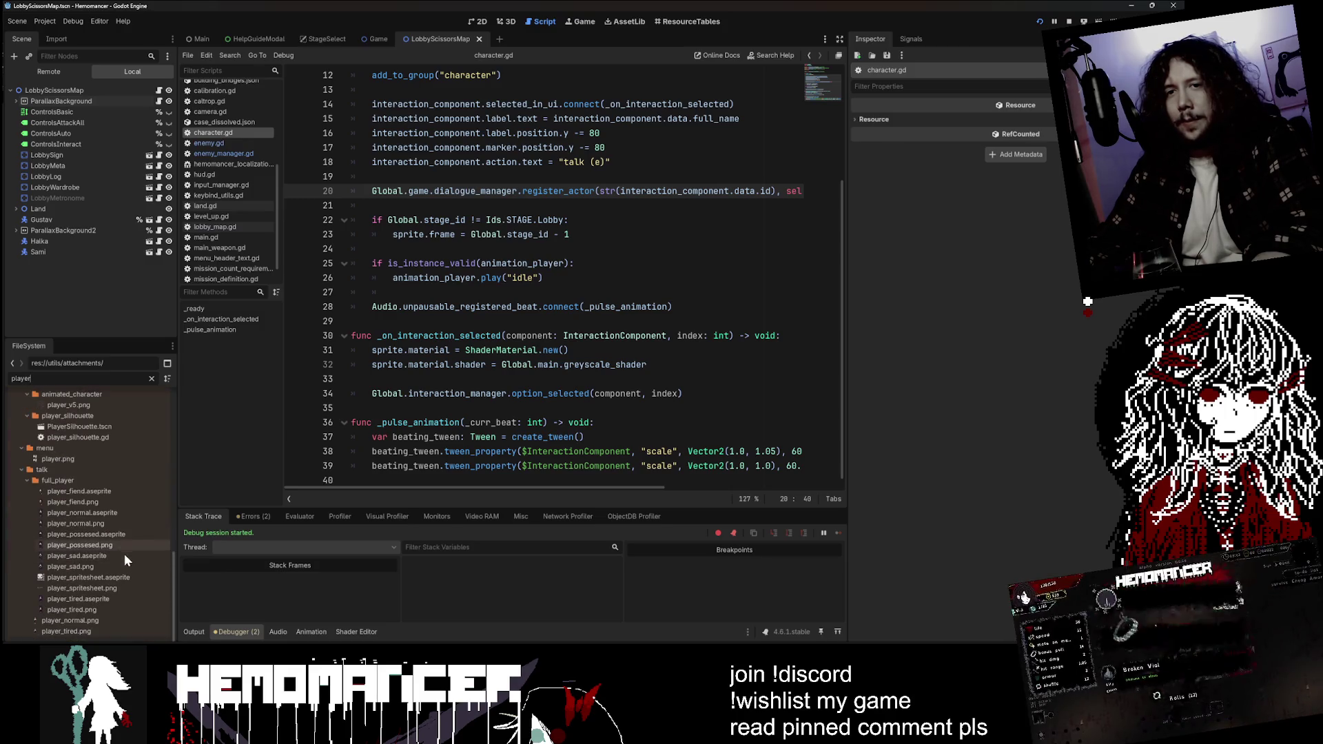
- Open player_spritesheet in Aseprite, select Layer 3's first frame, and pick a 20px teal brush
{"action": "left_click", "coordinate": [209, 621]}
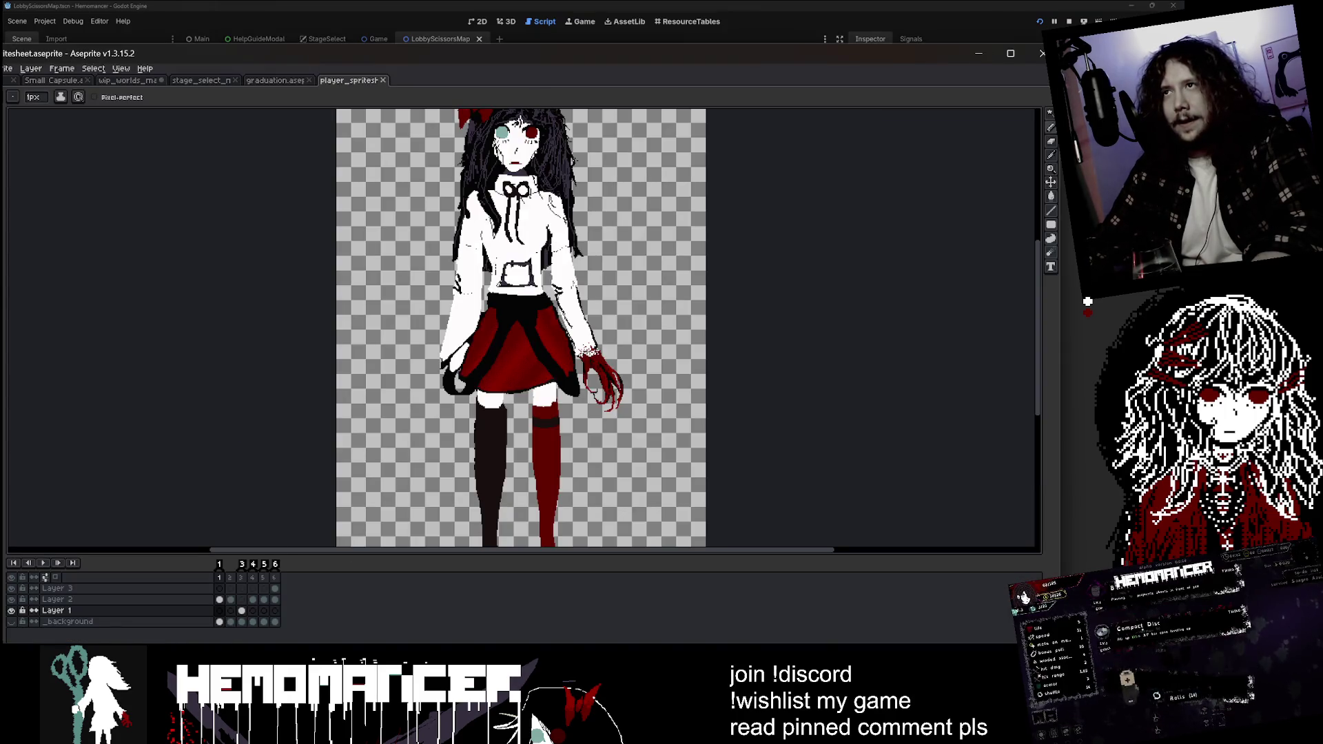
{"action": "scroll", "coordinate": [581, 355], "scroll_direction": "up", "scroll_amount": 4}
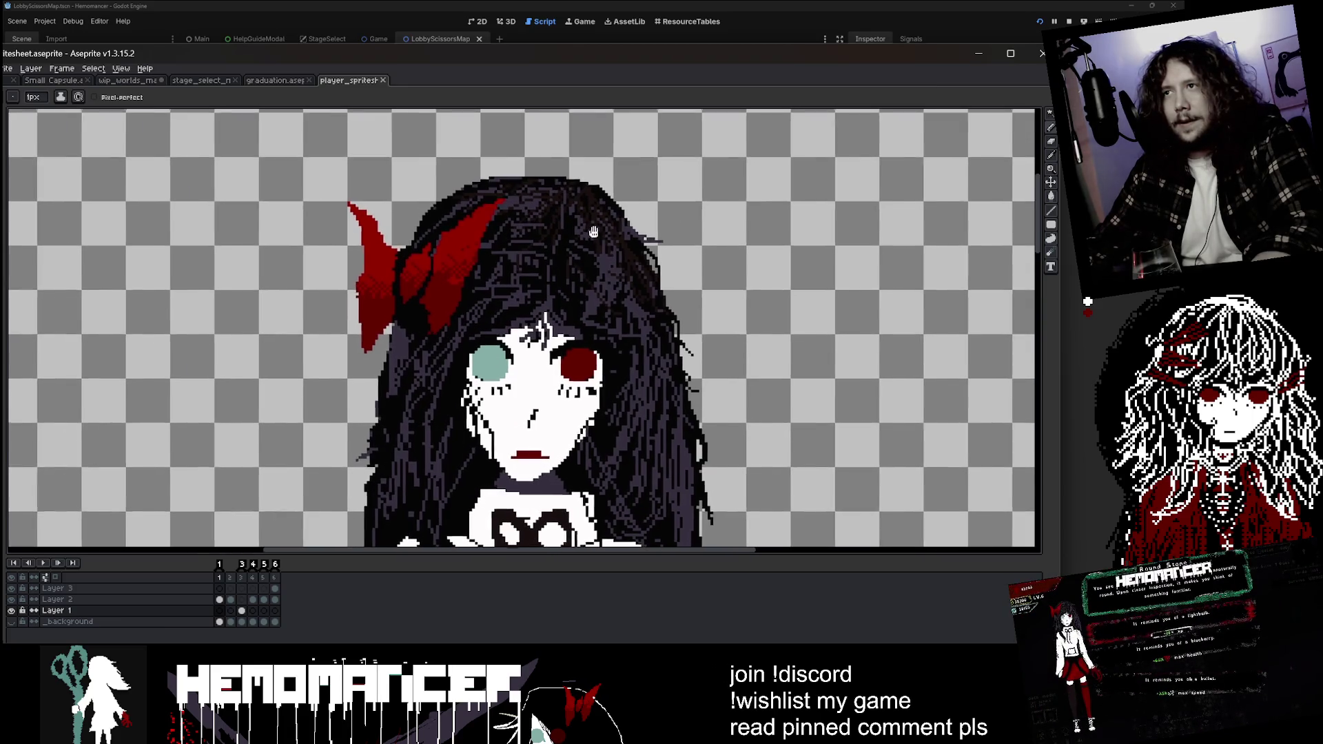
{"action": "left_click", "coordinate": [220, 589]}
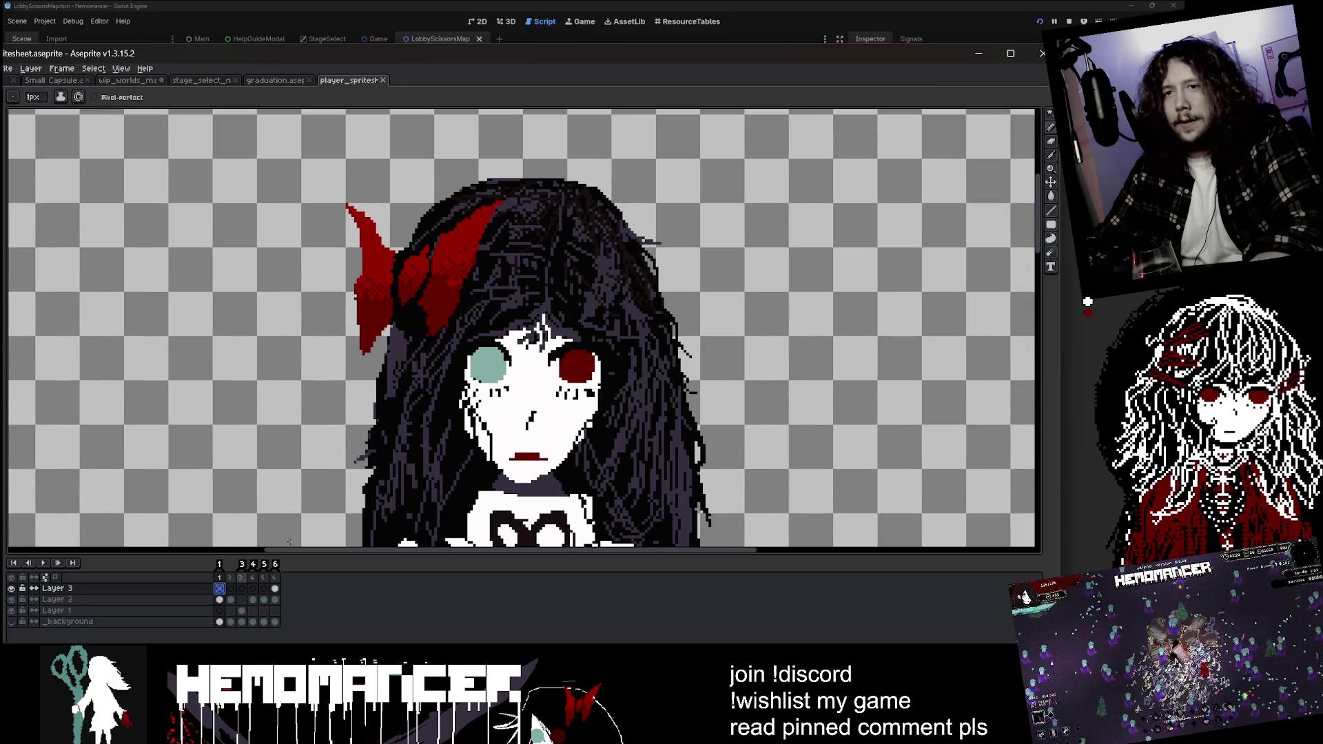
{"action": "key", "text": "e"}
{"action": "key", "text": "minus"}
{"action": "key", "text": "minus"}
{"action": "key", "text": "minus"}
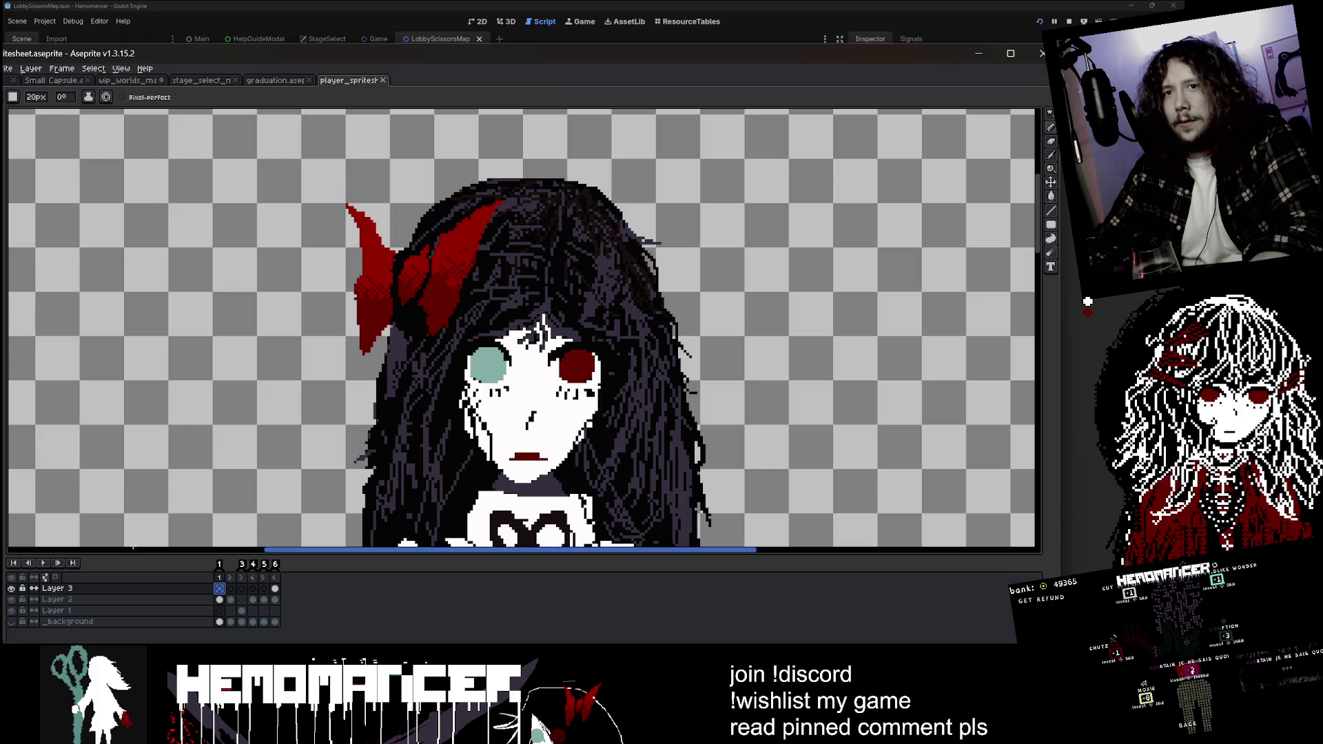
{"action": "left_click_drag", "start_coordinate": [440, 54], "coordinate": [524, 52]}
{"action": "left_click", "coordinate": [46, 184]}
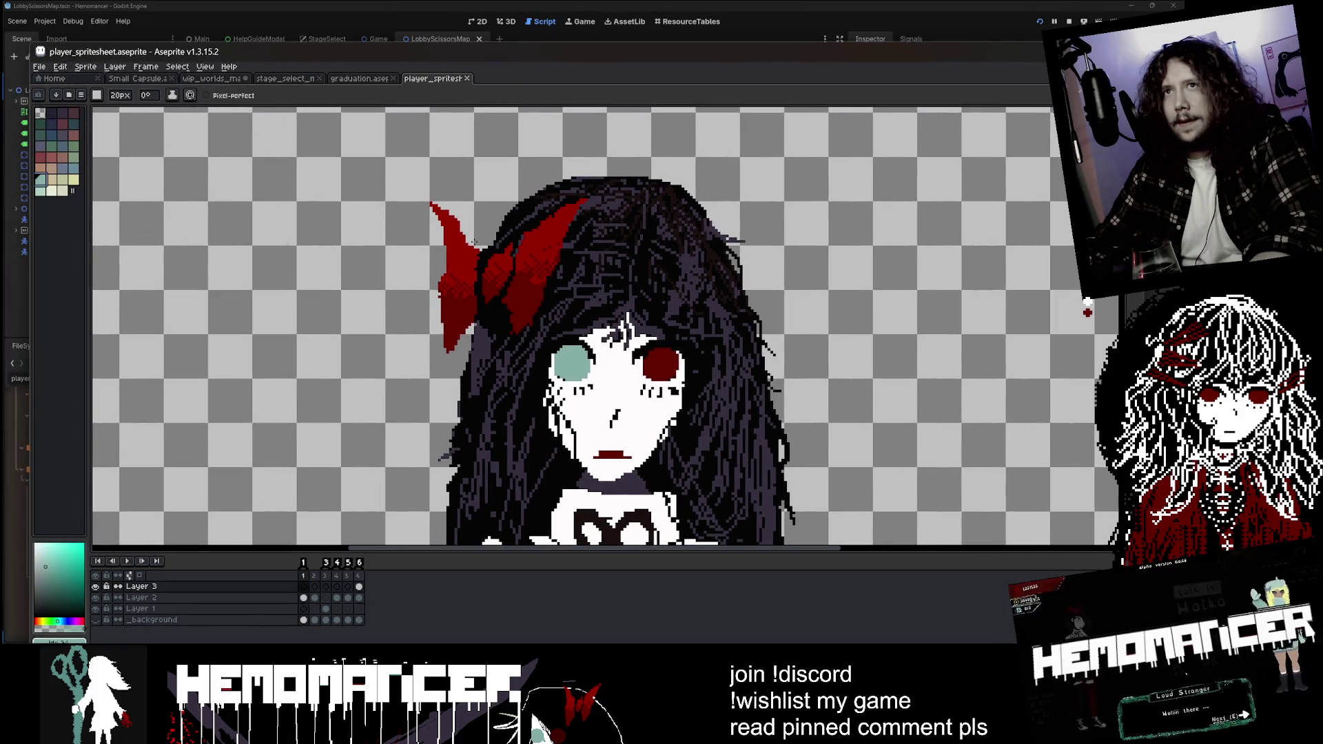
- Paint teal hat strokes down both sides and above the hair, undoing each attempt
{"action": "mouse_move", "coordinate": [796, 268]}
{"action": "left_mouse_down"}
{"action": "mouse_move", "coordinate": [551, 199]}
{"action": "mouse_move", "coordinate": [441, 323]}
{"action": "mouse_move", "coordinate": [701, 211]}
{"action": "mouse_move", "coordinate": [792, 365]}
{"action": "left_mouse_up"}
{"action": "key", "text": "ctrl+z"}
{"action": "scroll", "coordinate": [689, 331], "scroll_direction": "down", "scroll_amount": 3}
{"action": "scroll", "coordinate": [648, 296], "scroll_direction": "up", "scroll_amount": 2}
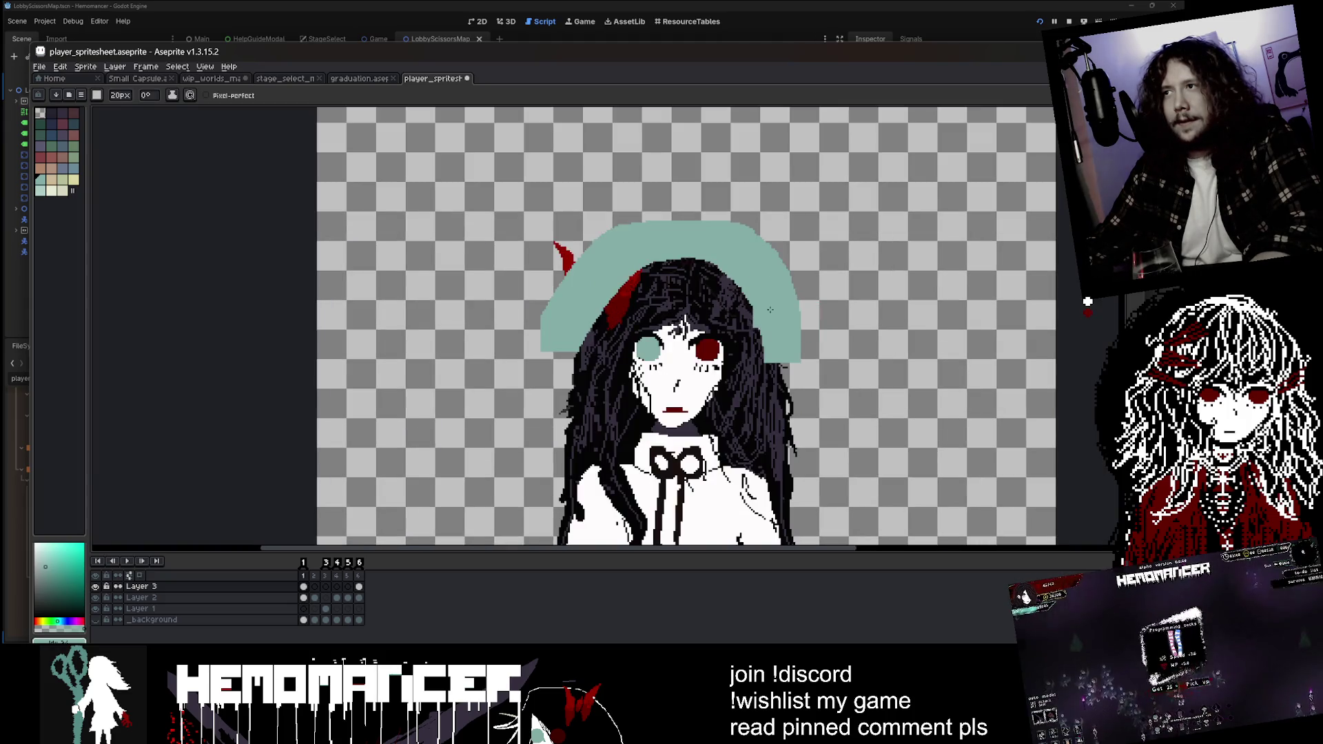
{"action": "left_click_drag", "start_coordinate": [559, 275], "coordinate": [586, 399]}
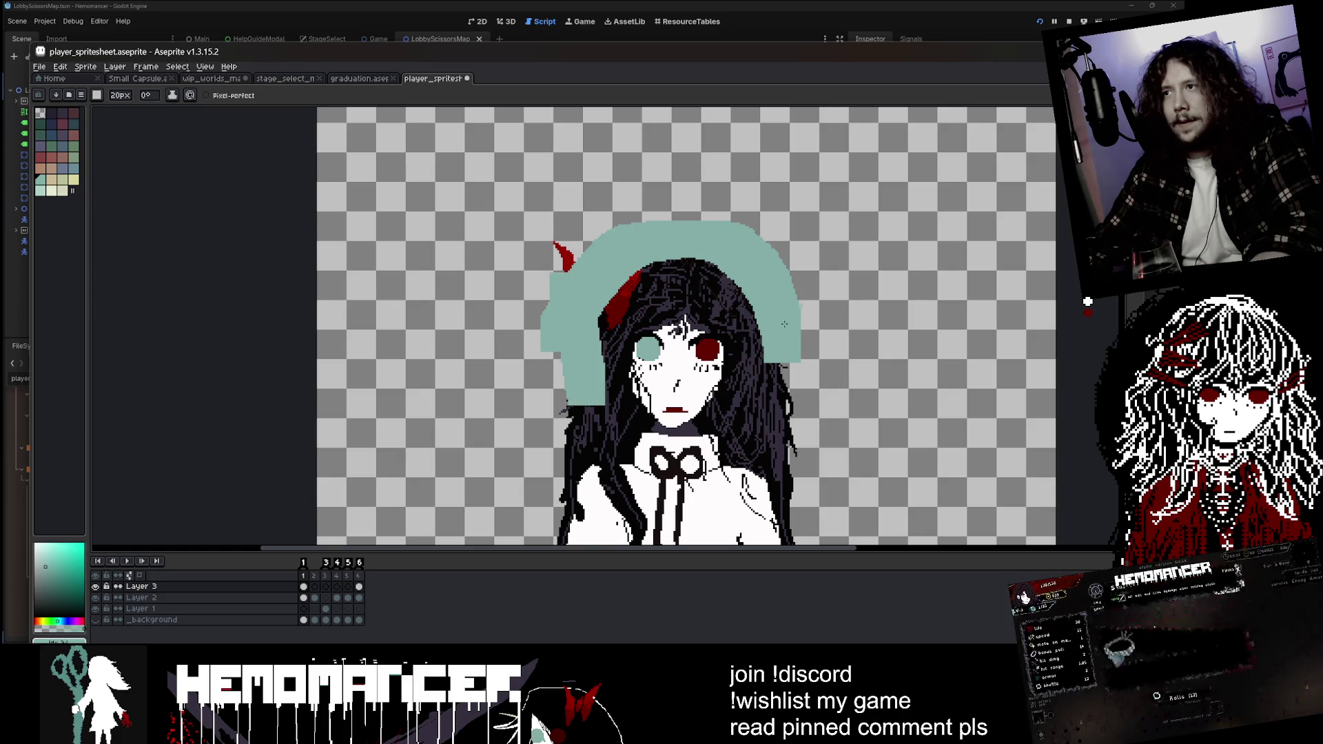
{"action": "left_click_drag", "start_coordinate": [805, 324], "coordinate": [784, 428]}
{"action": "mouse_move", "coordinate": [544, 359]}
{"action": "left_mouse_down"}
{"action": "mouse_move", "coordinate": [524, 413]}
{"action": "mouse_move", "coordinate": [551, 427]}
{"action": "left_mouse_up"}
{"action": "key", "text": "ctrl+z"}
{"action": "key", "text": "ctrl+z"}
{"action": "key", "text": "ctrl+z"}
{"action": "key", "text": "ctrl+z"}
{"action": "key", "text": "b"}
{"action": "mouse_move", "coordinate": [647, 200]}
{"action": "left_mouse_down"}
{"action": "mouse_move", "coordinate": [641, 221]}
{"action": "mouse_move", "coordinate": [662, 234]}
{"action": "mouse_move", "coordinate": [634, 237]}
{"action": "mouse_move", "coordinate": [620, 269]}
{"action": "mouse_move", "coordinate": [668, 227]}
{"action": "mouse_move", "coordinate": [729, 219]}
{"action": "left_mouse_up"}
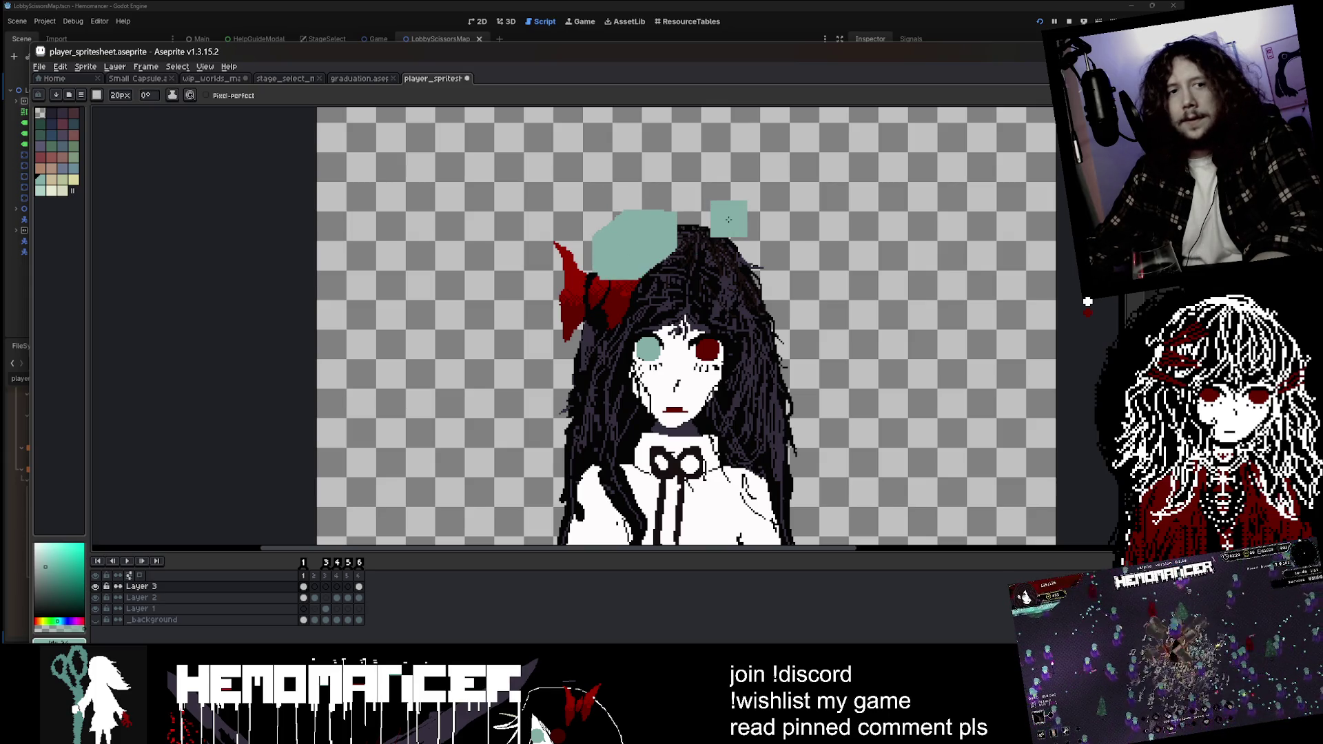
{"action": "key", "text": "ctrl+z"}
{"action": "key", "text": "ctrl+z"}
{"action": "key", "text": "ctrl+z"}
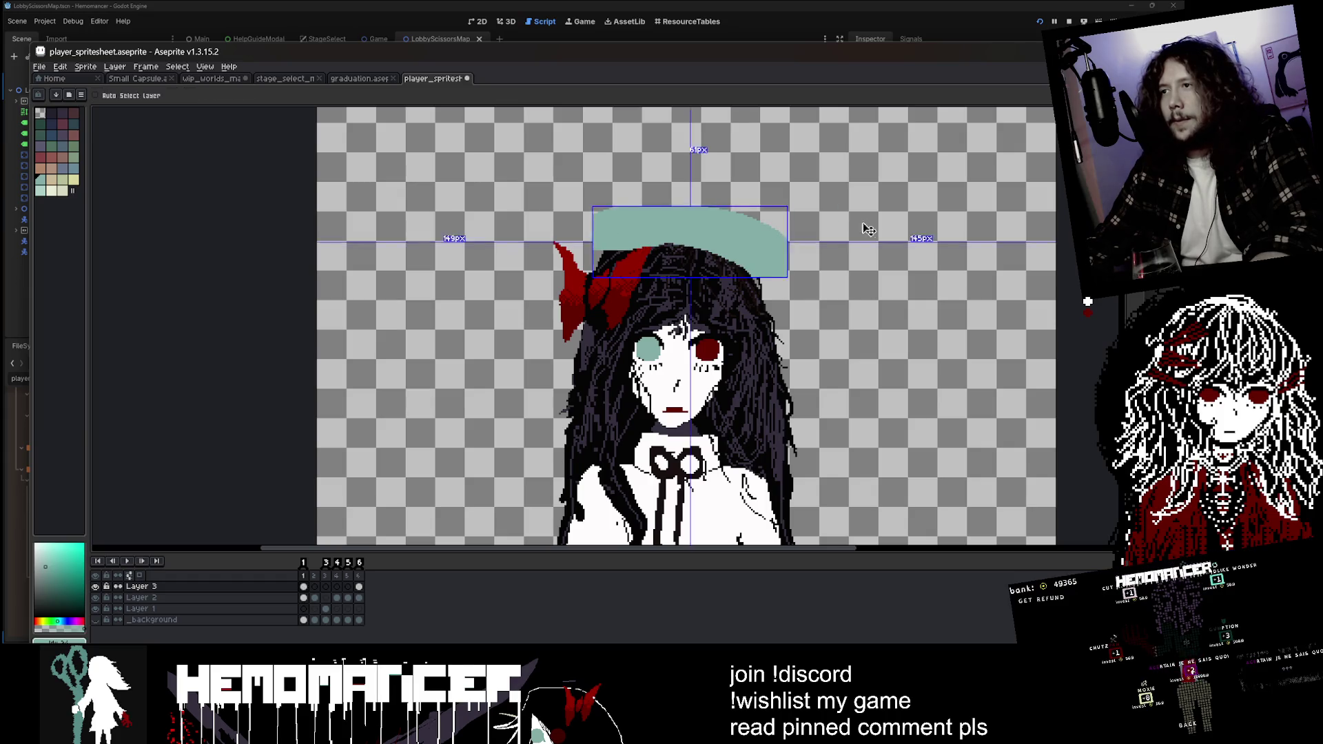
- With a 16px brush, try a teal hat brim and upper-hair stroke, undoing both
{"action": "key", "text": "minus"}
{"action": "key", "text": "minus"}
{"action": "key", "text": "minus"}
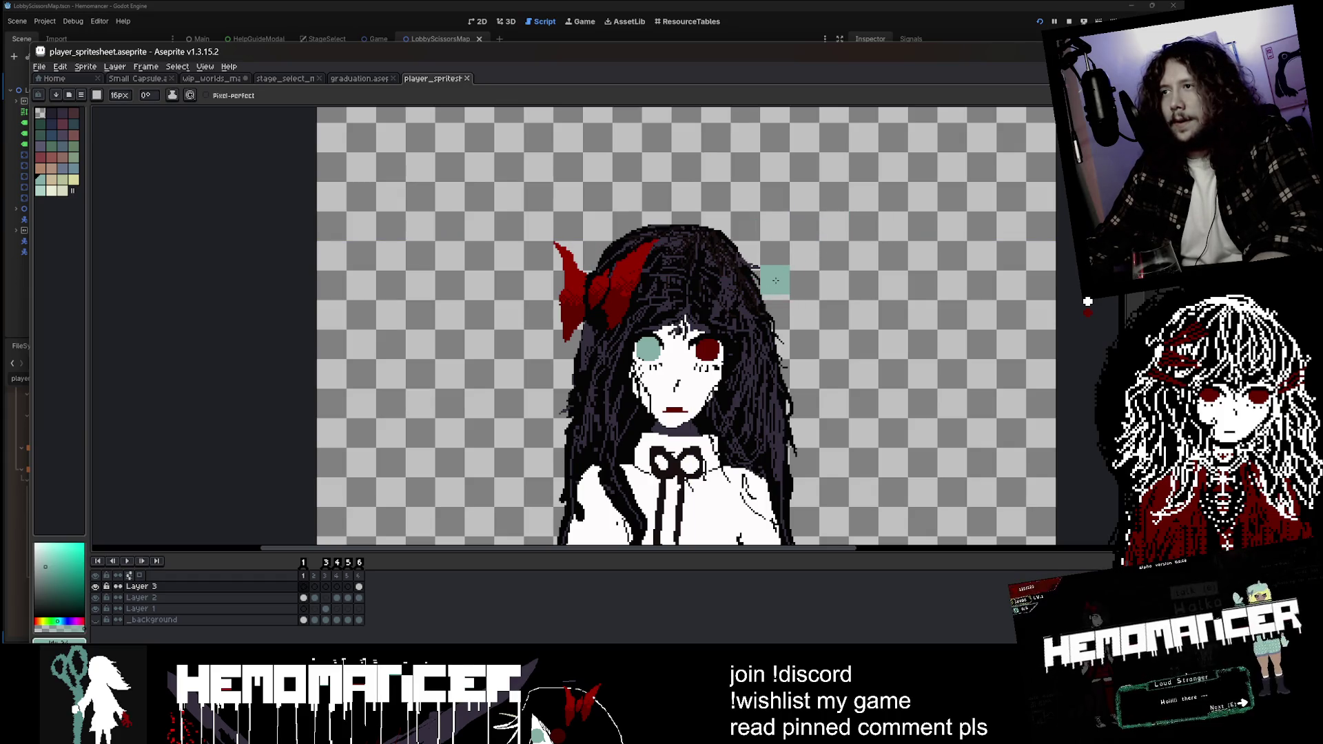
{"action": "mouse_move", "coordinate": [775, 280]}
{"action": "left_mouse_down"}
{"action": "mouse_move", "coordinate": [758, 282]}
{"action": "mouse_move", "coordinate": [765, 303]}
{"action": "mouse_move", "coordinate": [744, 262]}
{"action": "mouse_move", "coordinate": [656, 232]}
{"action": "left_mouse_up"}
{"action": "key", "text": "ctrl+z"}
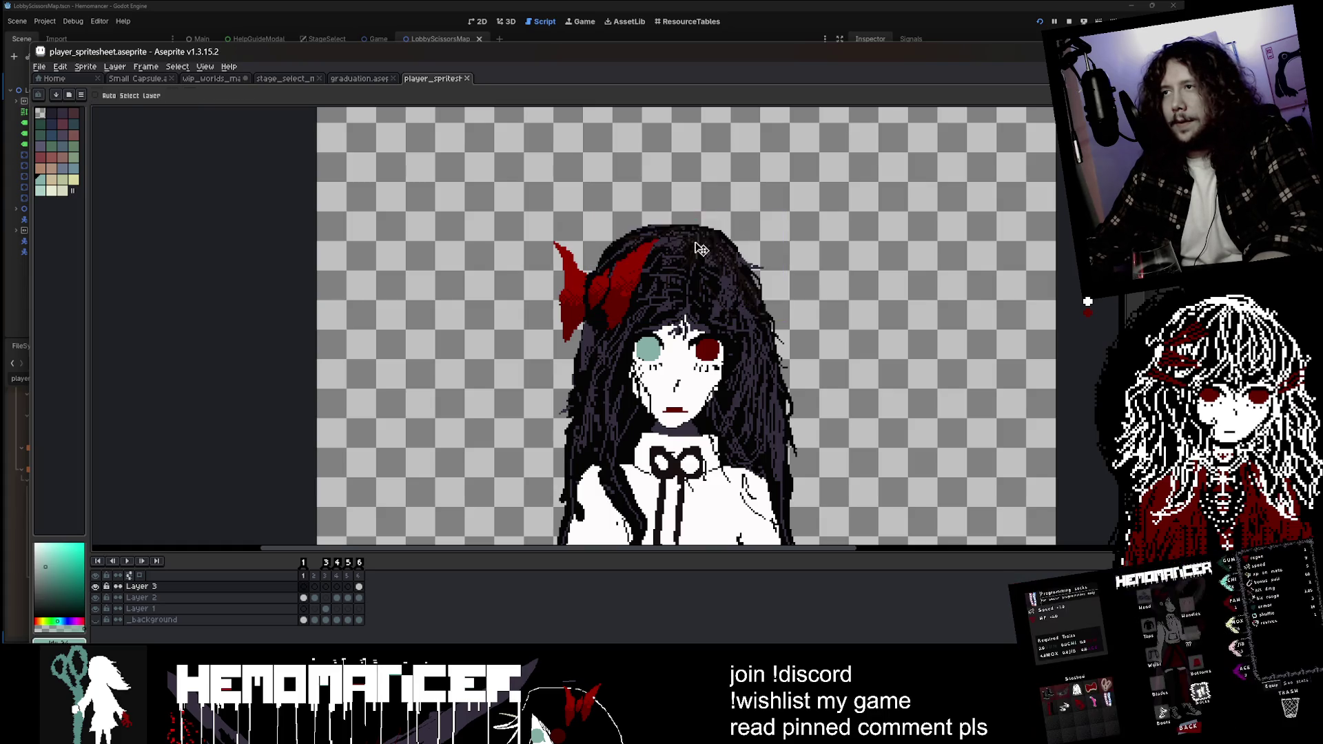
{"action": "scroll", "coordinate": [722, 220], "scroll_direction": "down", "scroll_amount": 4}
{"action": "scroll", "coordinate": [683, 248], "scroll_direction": "down", "scroll_amount": 2}
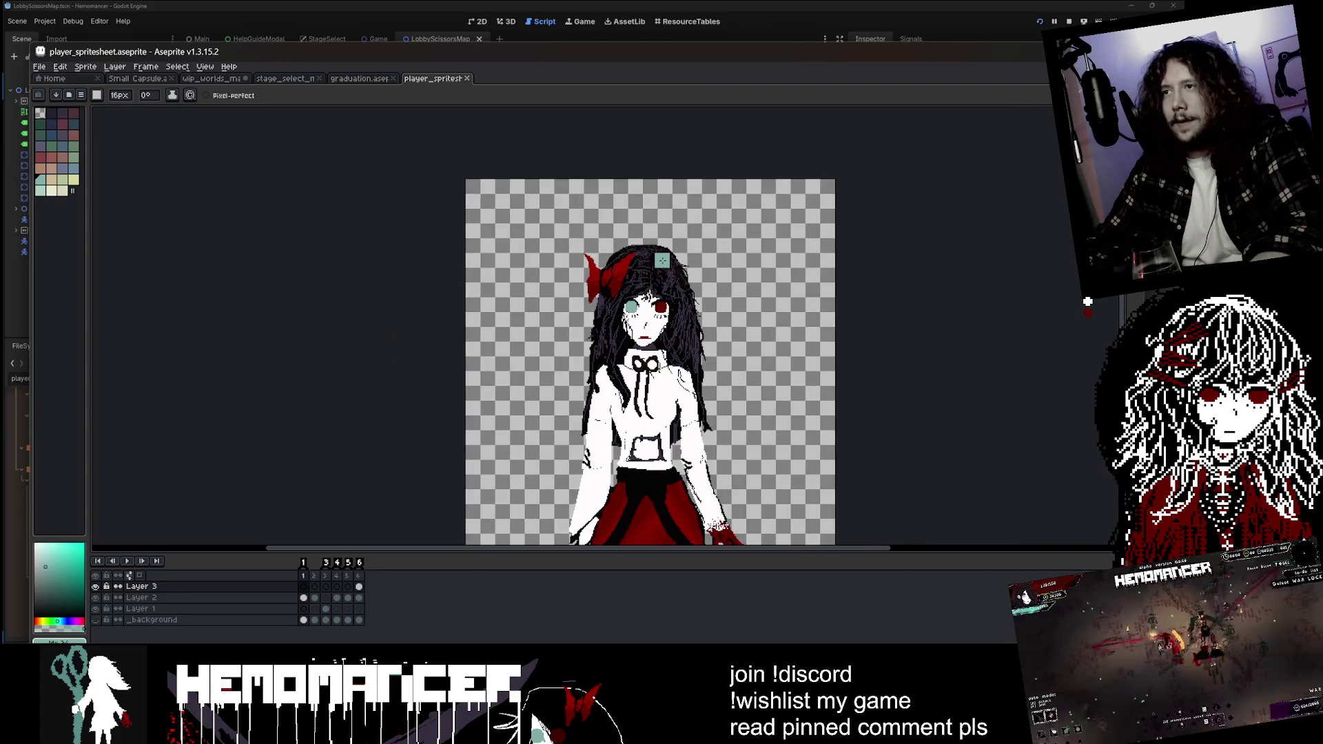
{"action": "scroll", "coordinate": [671, 275], "scroll_direction": "up", "scroll_amount": 1}
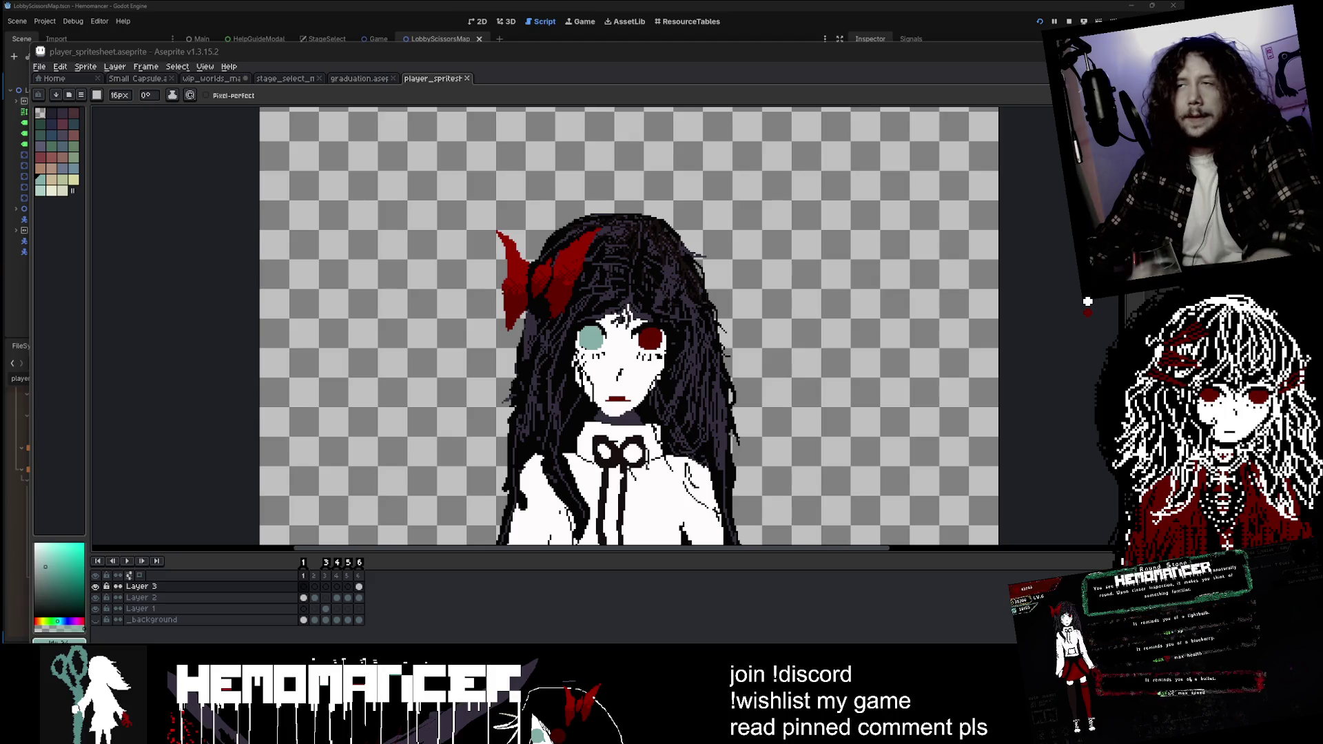
{"action": "scroll", "coordinate": [744, 451], "scroll_direction": "down", "scroll_amount": 2}
{"action": "scroll", "coordinate": [743, 451], "scroll_direction": "up", "scroll_amount": 1}
{"action": "scroll", "coordinate": [743, 451], "scroll_direction": "up", "scroll_amount": 3}
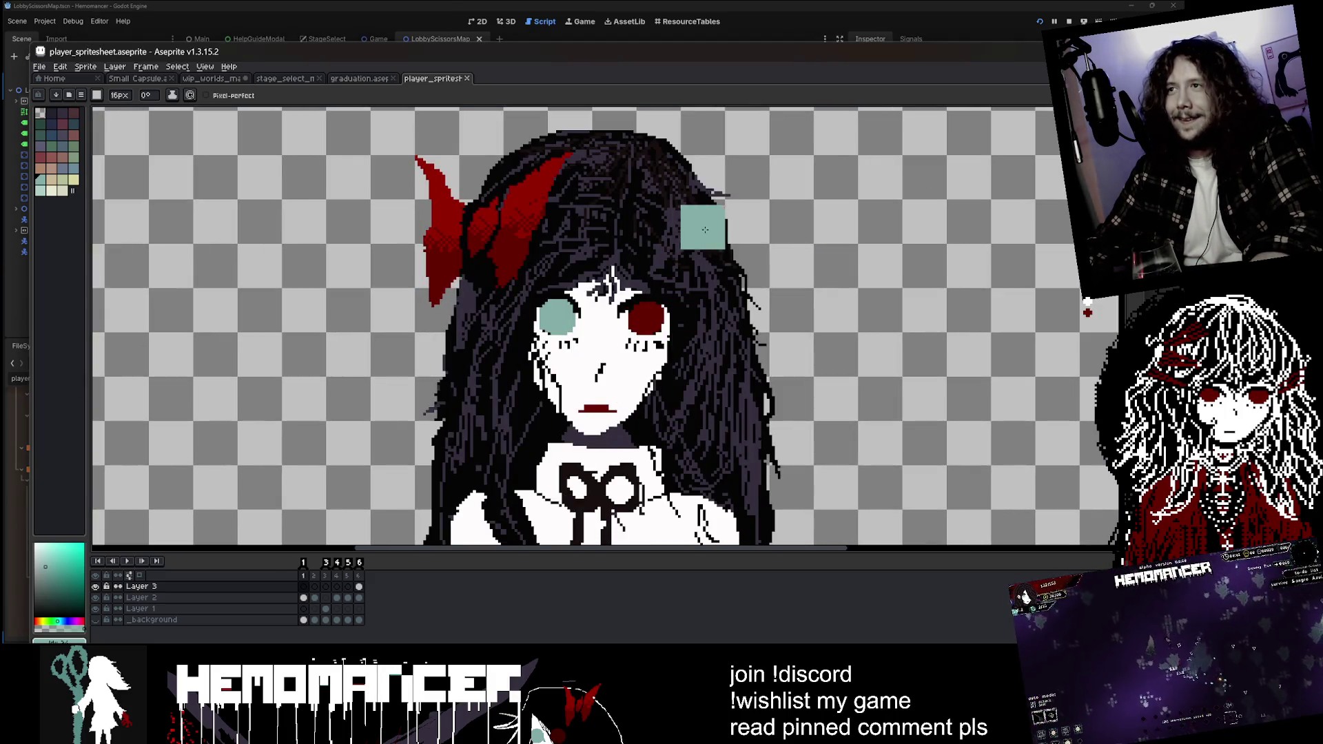
{"action": "mouse_move", "coordinate": [702, 224]}
{"action": "left_mouse_down"}
{"action": "mouse_move", "coordinate": [643, 150]}
{"action": "mouse_move", "coordinate": [475, 169]}
{"action": "mouse_move", "coordinate": [444, 231]}
{"action": "mouse_move", "coordinate": [460, 234]}
{"action": "mouse_move", "coordinate": [544, 145]}
{"action": "mouse_move", "coordinate": [730, 227]}
{"action": "mouse_move", "coordinate": [758, 365]}
{"action": "left_mouse_up"}
{"action": "key", "text": "ctrl+z"}
{"action": "key", "text": "ctrl+z"}
- On Layer 2, erase the hair spike above the head and the stray right strands
{"action": "key", "text": "e"}
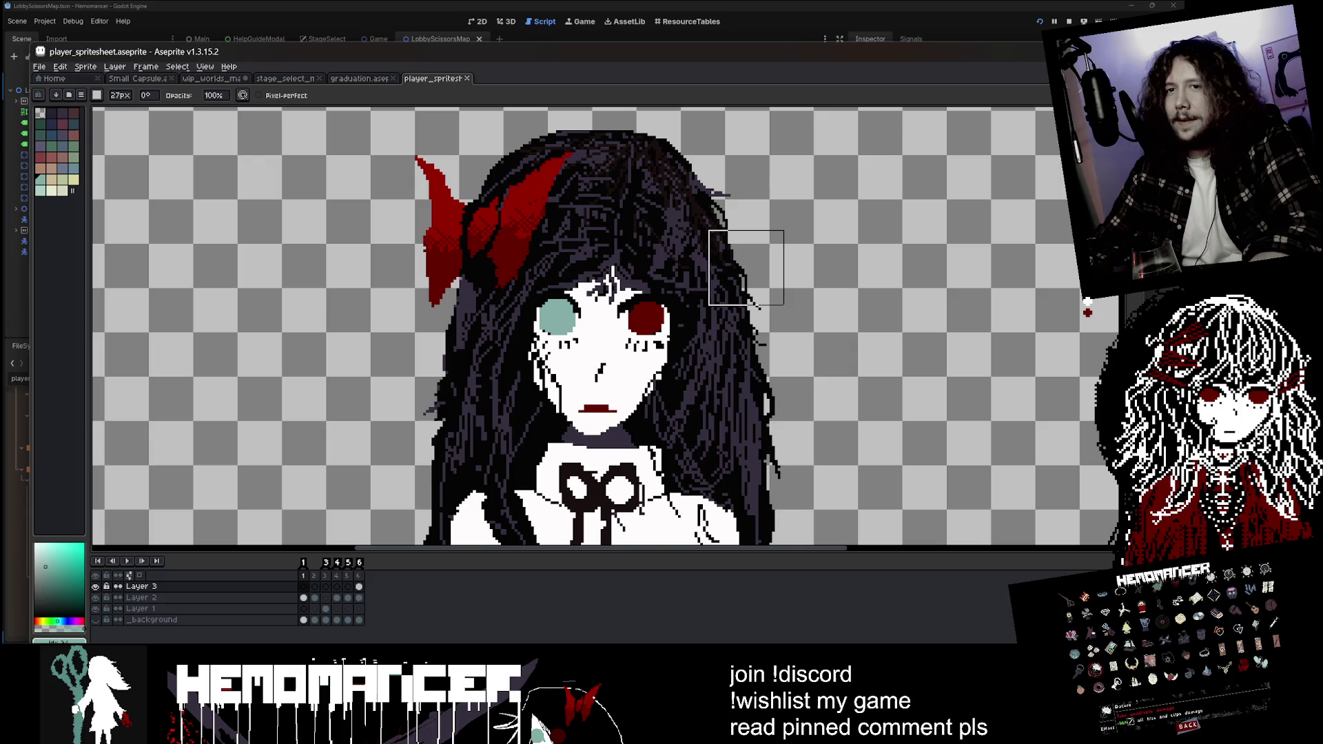
{"action": "key", "text": "alt+Down"}
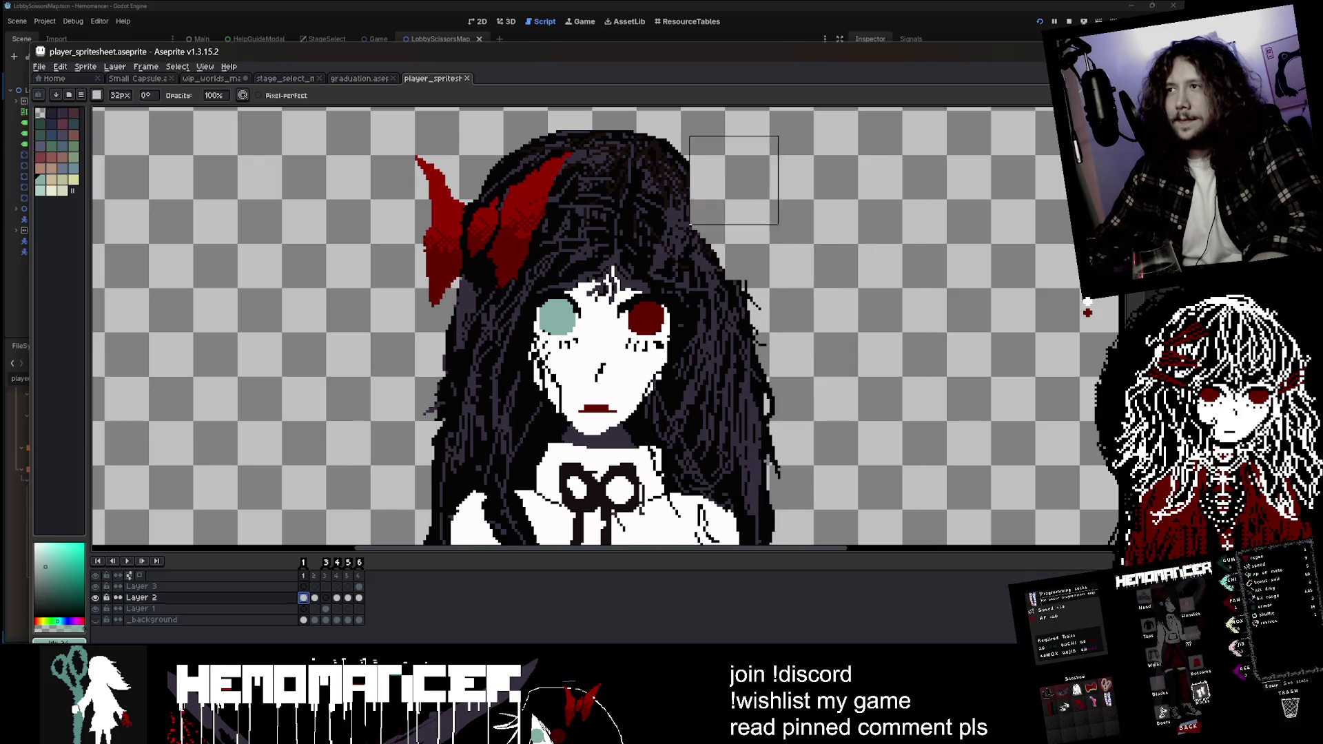
{"action": "mouse_move", "coordinate": [592, 130]}
{"action": "left_mouse_down"}
{"action": "mouse_move", "coordinate": [550, 109]}
{"action": "mouse_move", "coordinate": [446, 195]}
{"action": "mouse_move", "coordinate": [413, 280]}
{"action": "mouse_move", "coordinate": [423, 324]}
{"action": "left_mouse_up"}
{"action": "mouse_move", "coordinate": [764, 142]}
{"action": "left_mouse_down"}
{"action": "mouse_move", "coordinate": [706, 141]}
{"action": "mouse_move", "coordinate": [805, 354]}
{"action": "mouse_move", "coordinate": [817, 441]}
{"action": "left_mouse_up"}
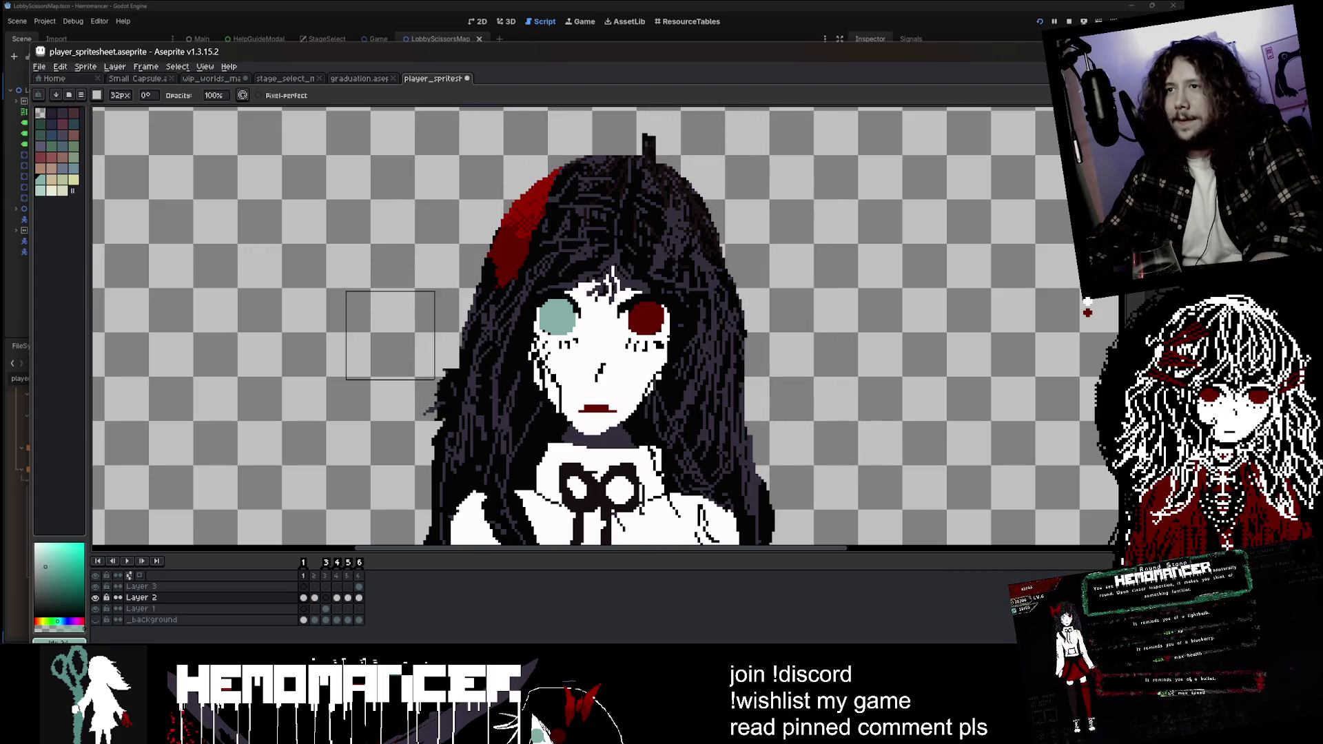
{"action": "scroll", "coordinate": [433, 362], "scroll_direction": "down", "scroll_amount": 3}
{"action": "scroll", "coordinate": [433, 362], "scroll_direction": "up", "scroll_amount": 2}
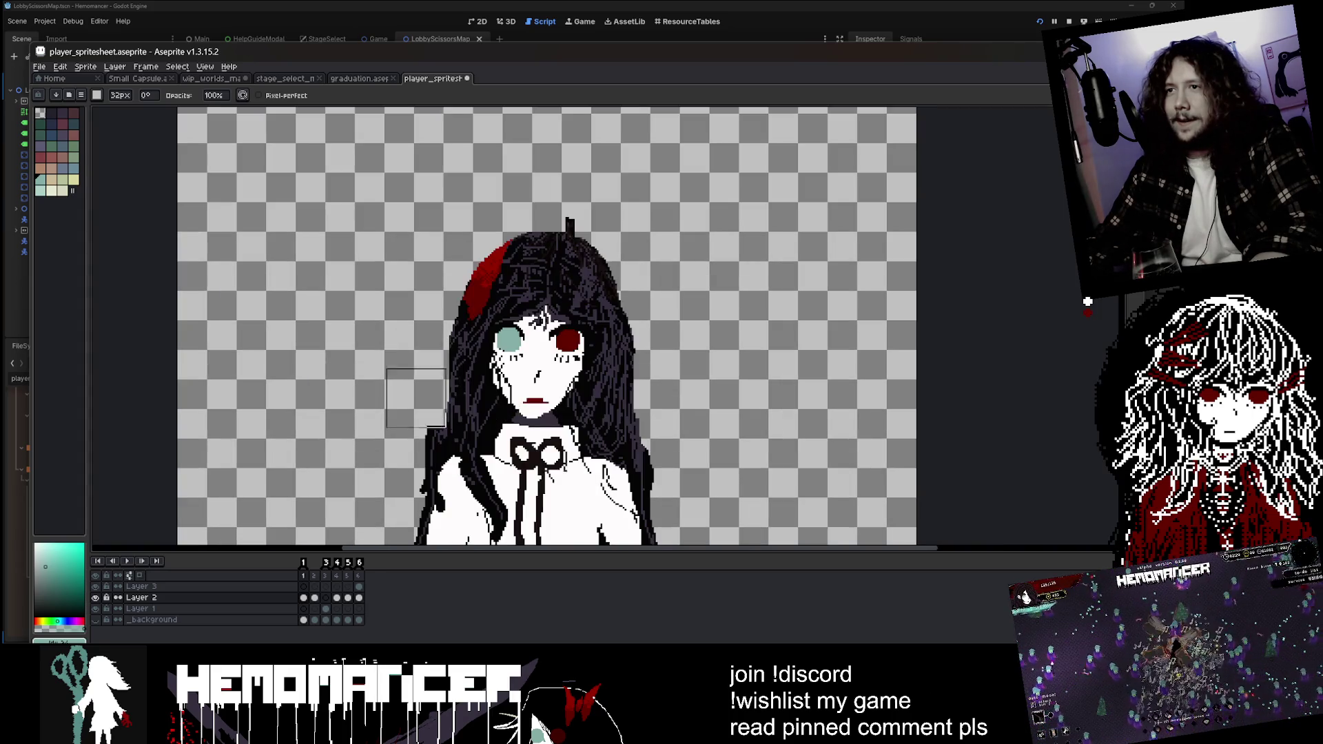
{"action": "scroll", "coordinate": [565, 385], "scroll_direction": "down", "scroll_amount": 3}
{"action": "scroll", "coordinate": [567, 266], "scroll_direction": "up", "scroll_amount": 2}
{"action": "scroll", "coordinate": [567, 266], "scroll_direction": "up", "scroll_amount": 1}
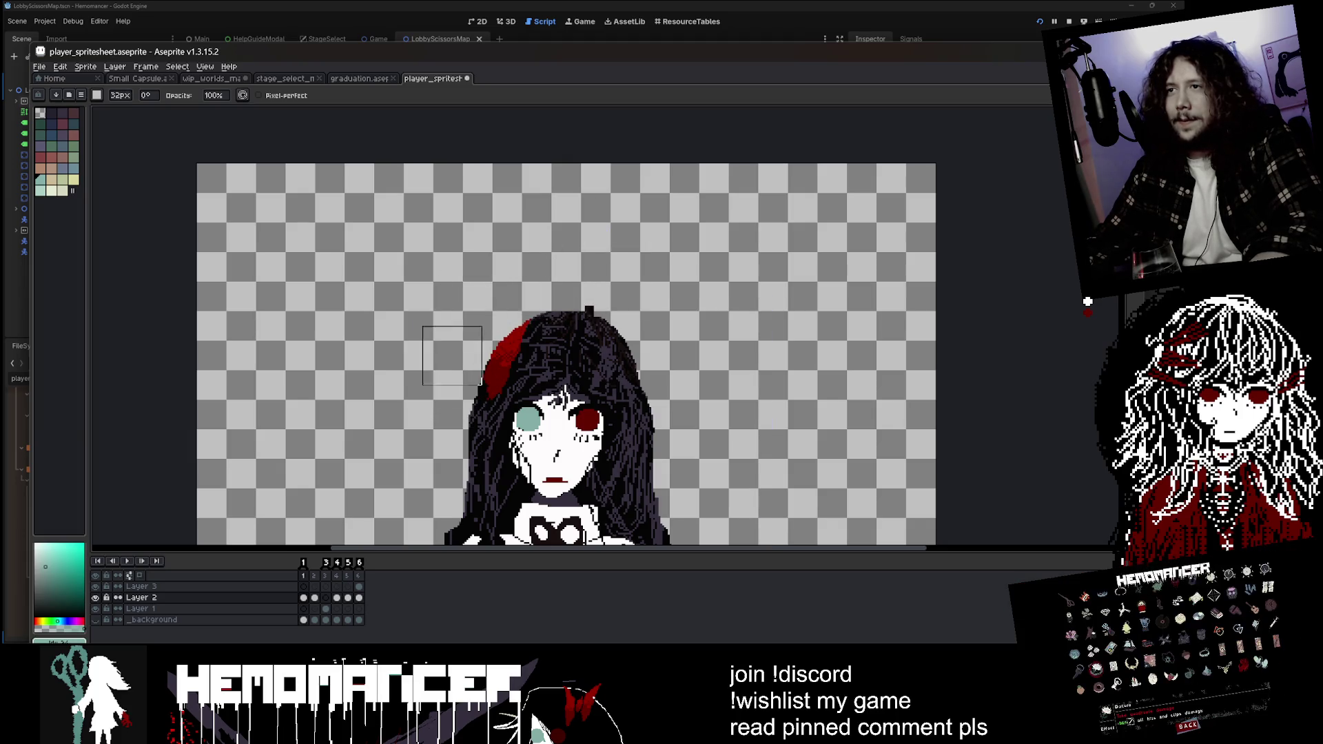
{"action": "scroll", "coordinate": [443, 349], "scroll_direction": "down", "scroll_amount": 2}
{"action": "scroll", "coordinate": [416, 318], "scroll_direction": "up", "scroll_amount": 2}
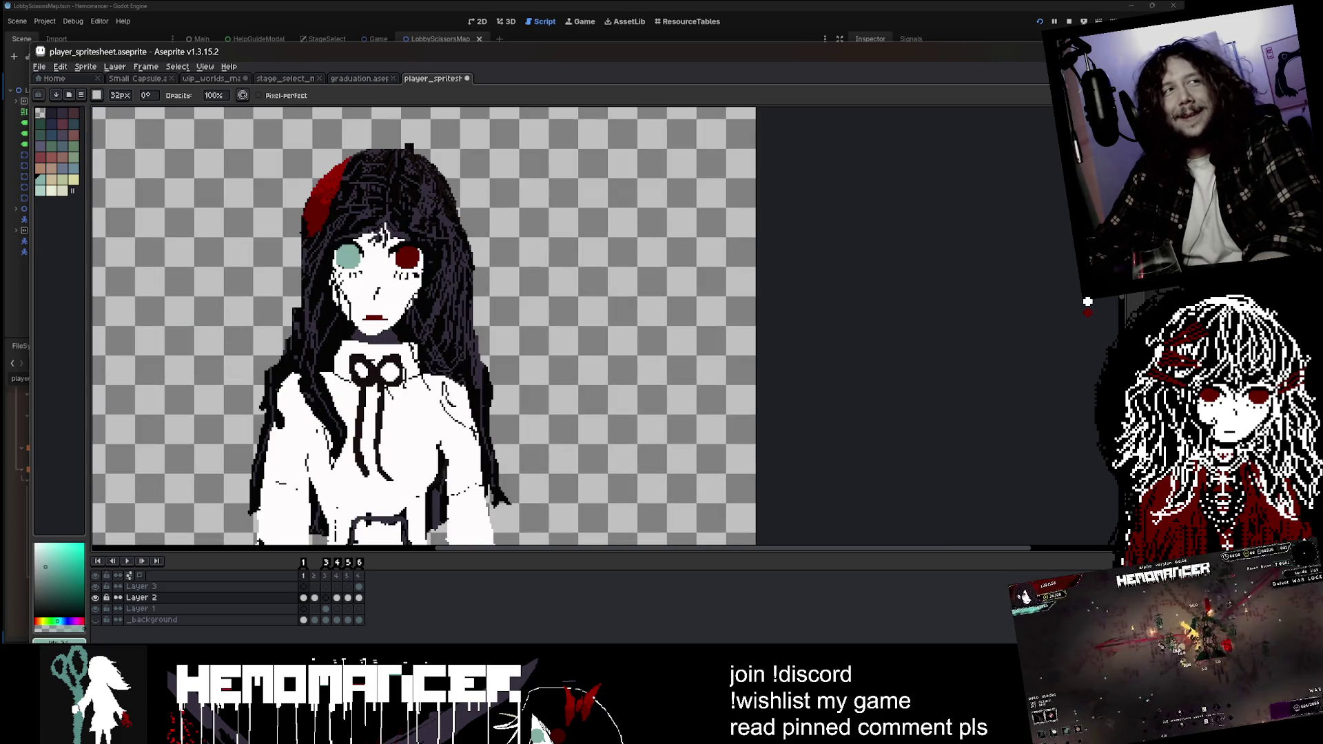
- Shift Layer 2's hair left, touch up with a 24px eraser, then close Aseprite
{"action": "key", "text": "v"}
{"action": "left_click_drag", "start_coordinate": [602, 274], "coordinate": [572, 263]}
{"action": "key", "text": "b"}
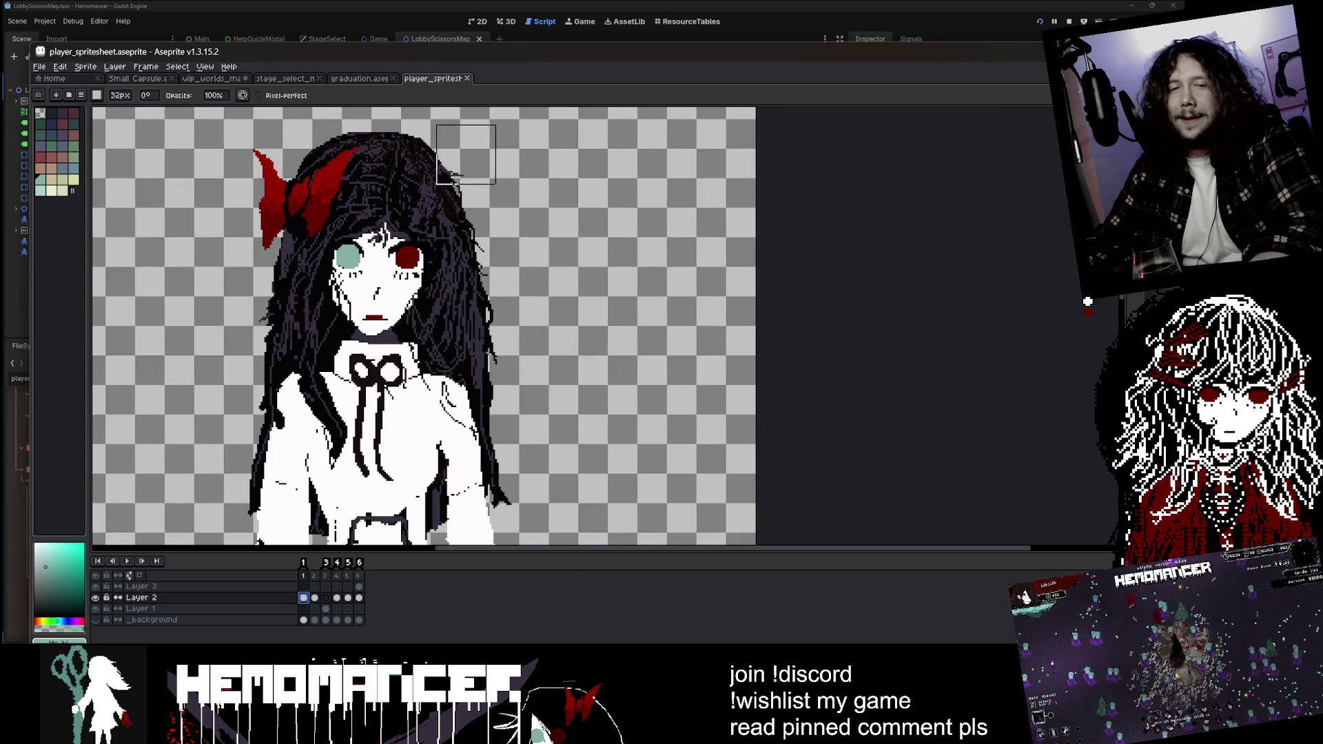
{"action": "left_click_drag", "start_coordinate": [465, 155], "coordinate": [556, 267]}
{"action": "scroll", "coordinate": [393, 238], "scroll_direction": "up", "scroll_amount": 1}
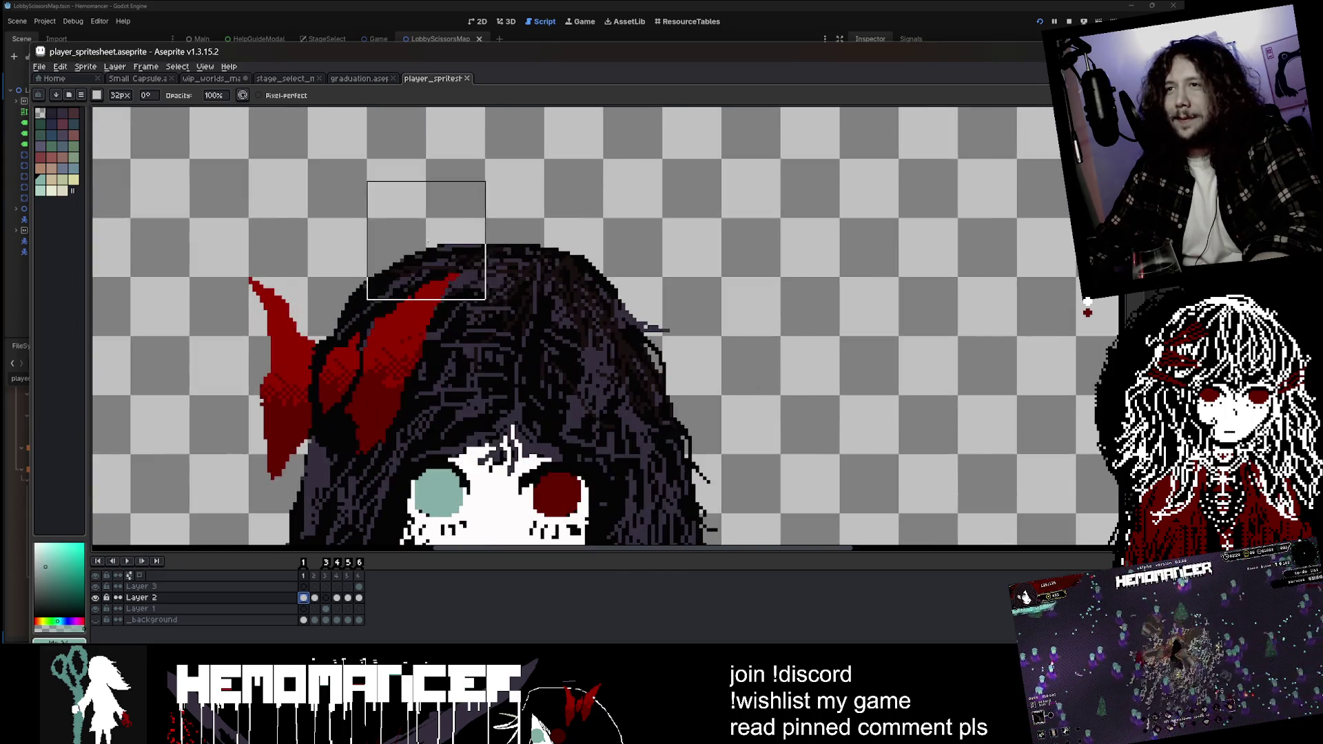
{"action": "key", "text": "minus"}
{"action": "key", "text": "minus"}
{"action": "key", "text": "minus"}
{"action": "scroll", "coordinate": [489, 247], "scroll_direction": "down", "scroll_amount": 1}
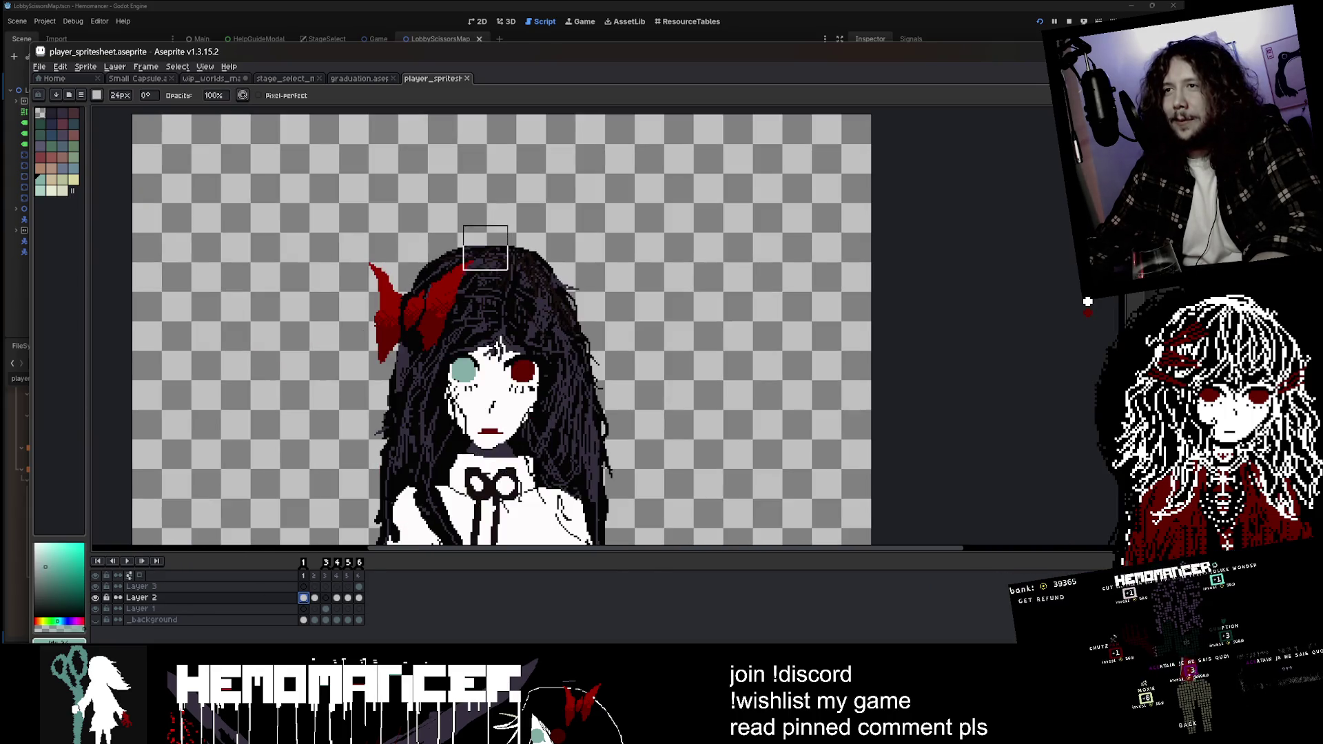
{"action": "mouse_move", "coordinate": [415, 271]}
{"action": "left_mouse_down"}
{"action": "mouse_move", "coordinate": [387, 321]}
{"action": "mouse_move", "coordinate": [384, 448]}
{"action": "left_mouse_up"}
{"action": "scroll", "coordinate": [455, 285], "scroll_direction": "down", "scroll_amount": 3}
{"action": "scroll", "coordinate": [458, 261], "scroll_direction": "up", "scroll_amount": 3}
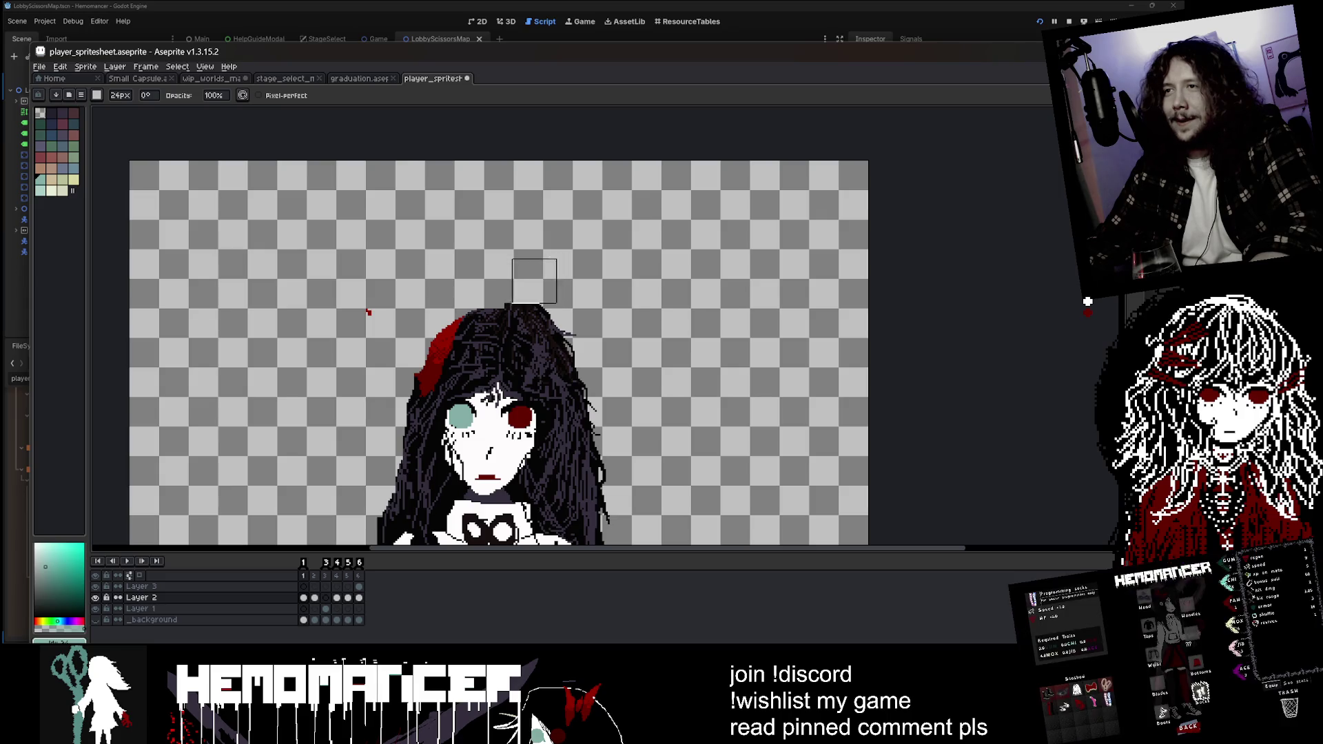
{"action": "scroll", "coordinate": [627, 289], "scroll_direction": "down", "scroll_amount": 4}
{"action": "key", "text": "v"}
{"action": "key", "text": "e"}
{"action": "scroll", "coordinate": [613, 303], "scroll_direction": "up", "scroll_amount": 3}
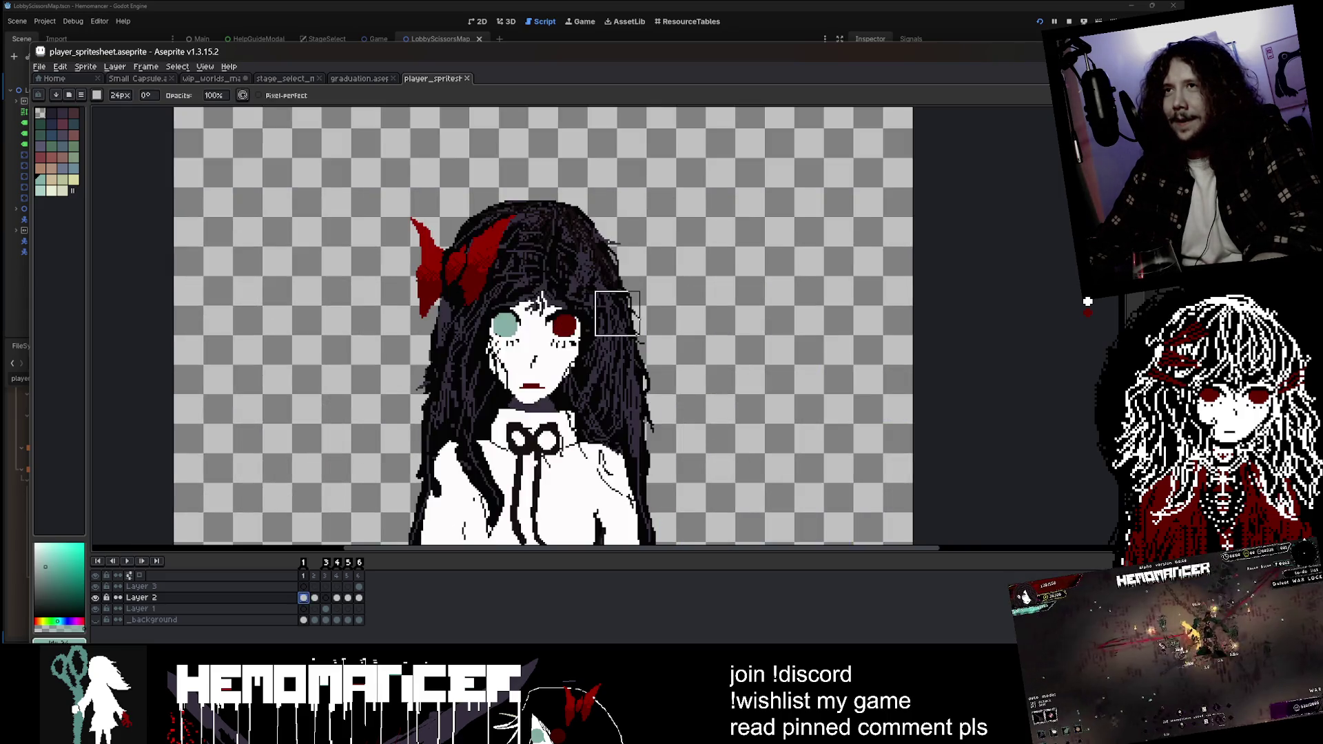
{"action": "scroll", "coordinate": [613, 307], "scroll_direction": "down", "scroll_amount": 2}
{"action": "key", "text": "alt+F4"}
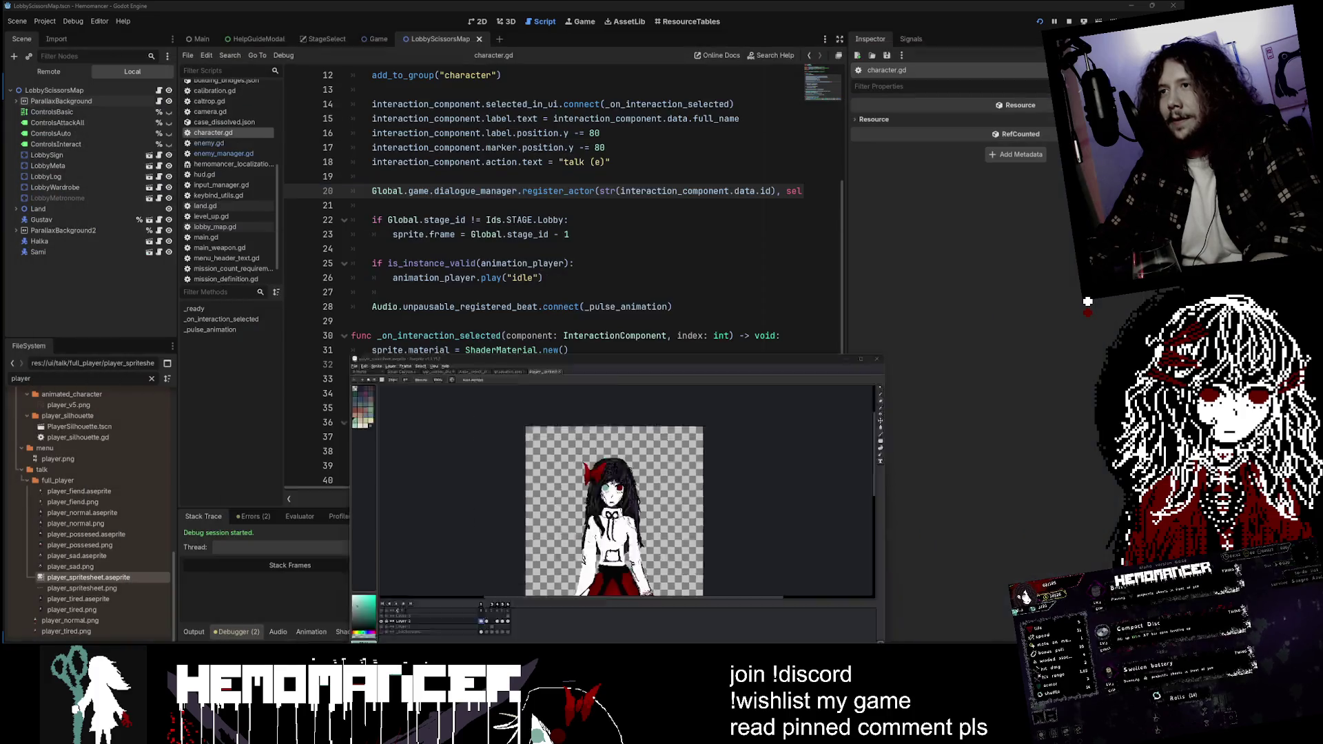
- Filter for 'halka', open halka_spritesheet.aseprite, view two frames, then close it
{"action": "type", "text": "halka"}
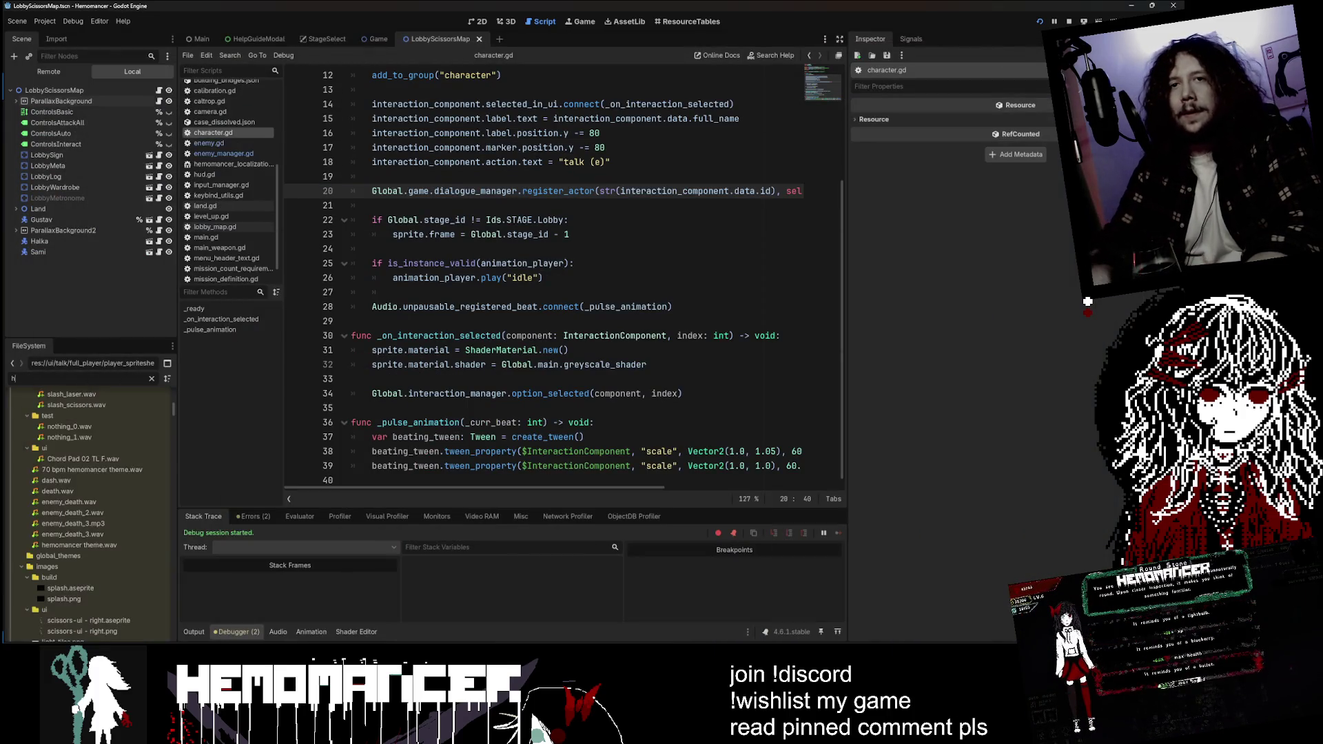
{"action": "left_click", "coordinate": [105, 578]}
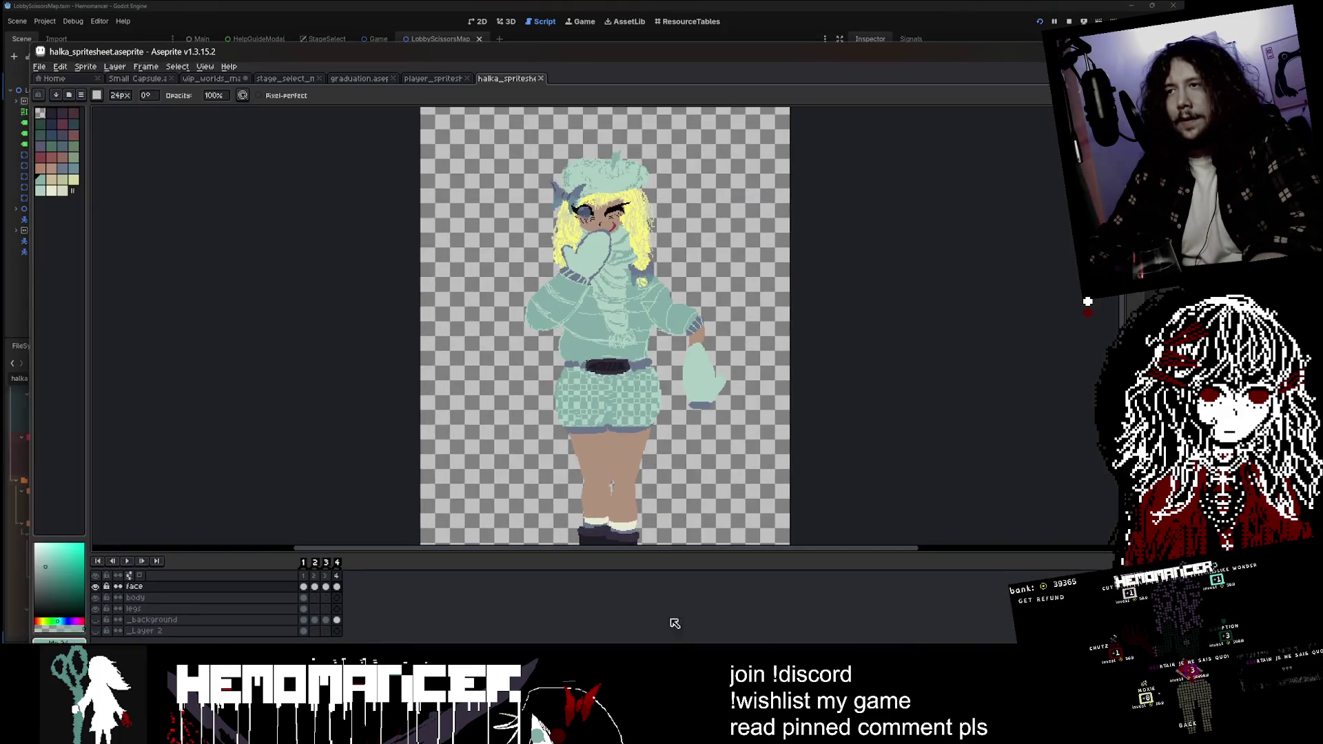
{"action": "scroll", "coordinate": [709, 278], "scroll_direction": "up", "scroll_amount": 5}
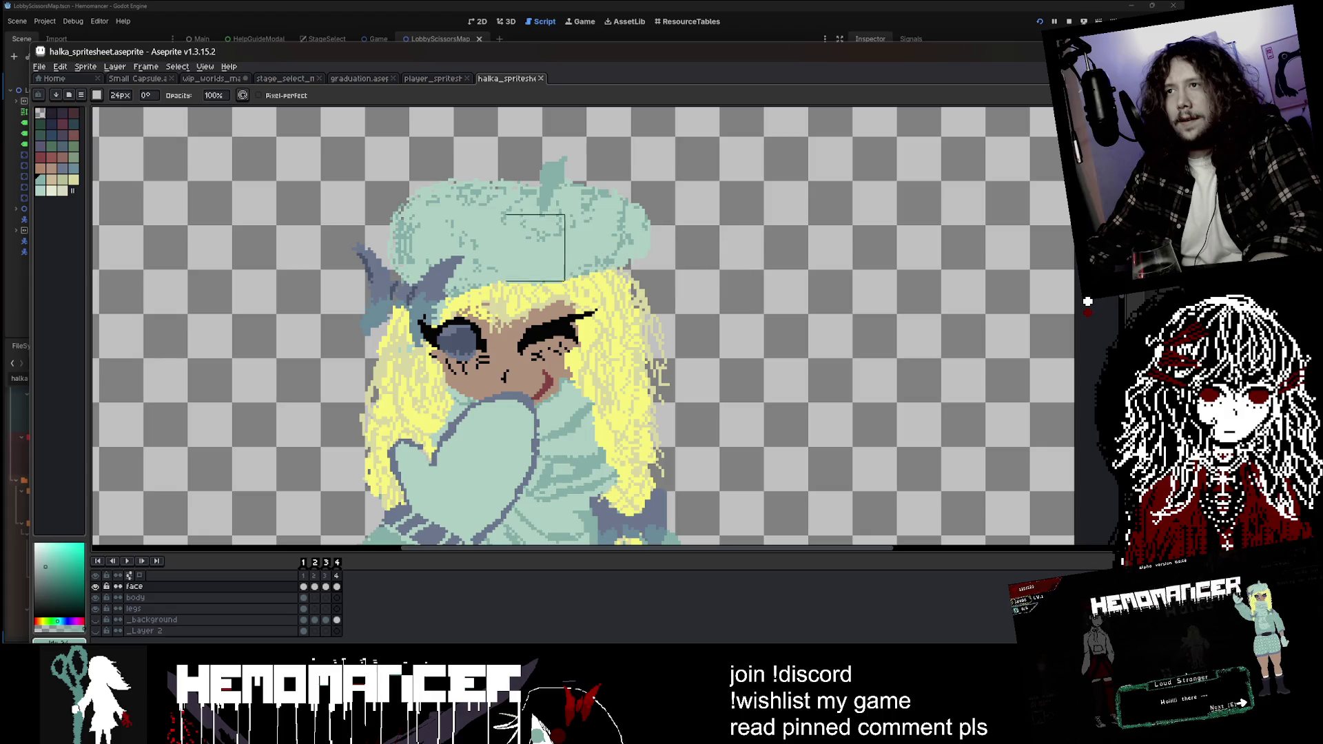
{"action": "scroll", "coordinate": [667, 342], "scroll_direction": "down", "scroll_amount": 2}
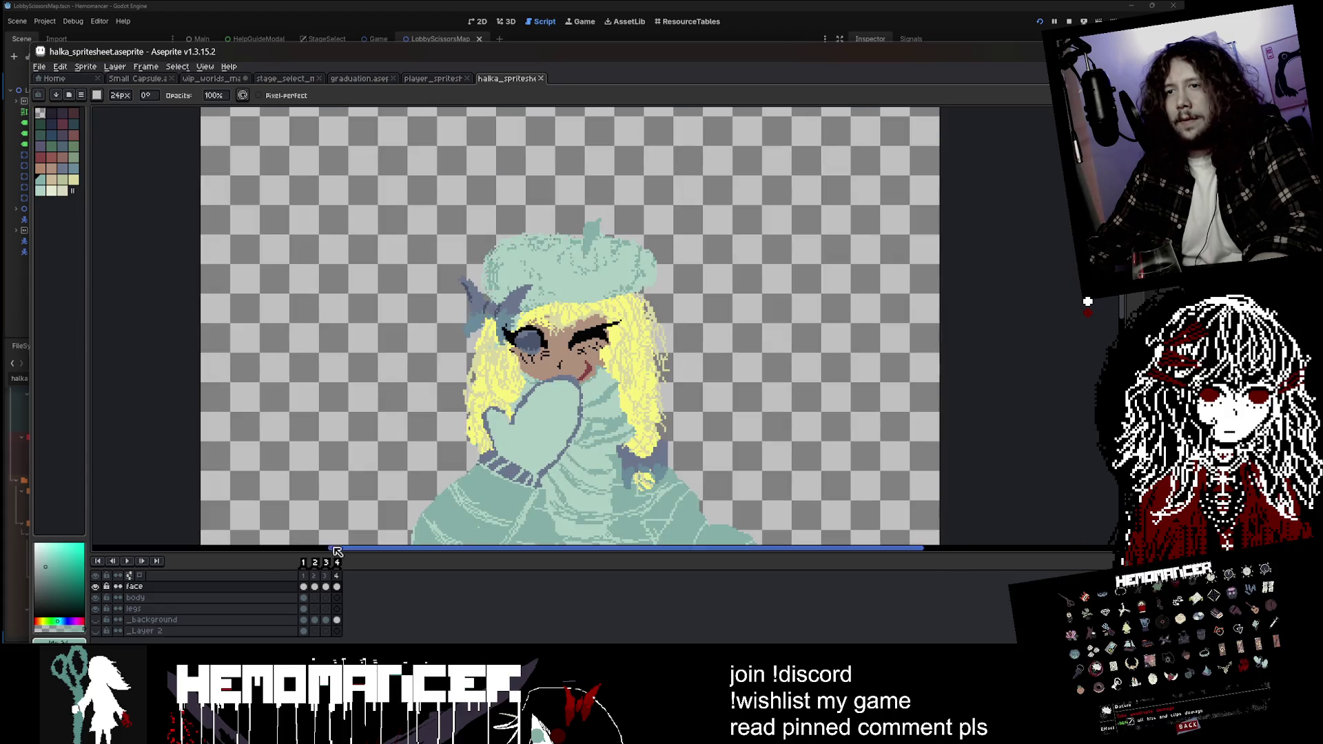
{"action": "left_click", "coordinate": [303, 577]}
{"action": "left_click", "coordinate": [307, 577]}
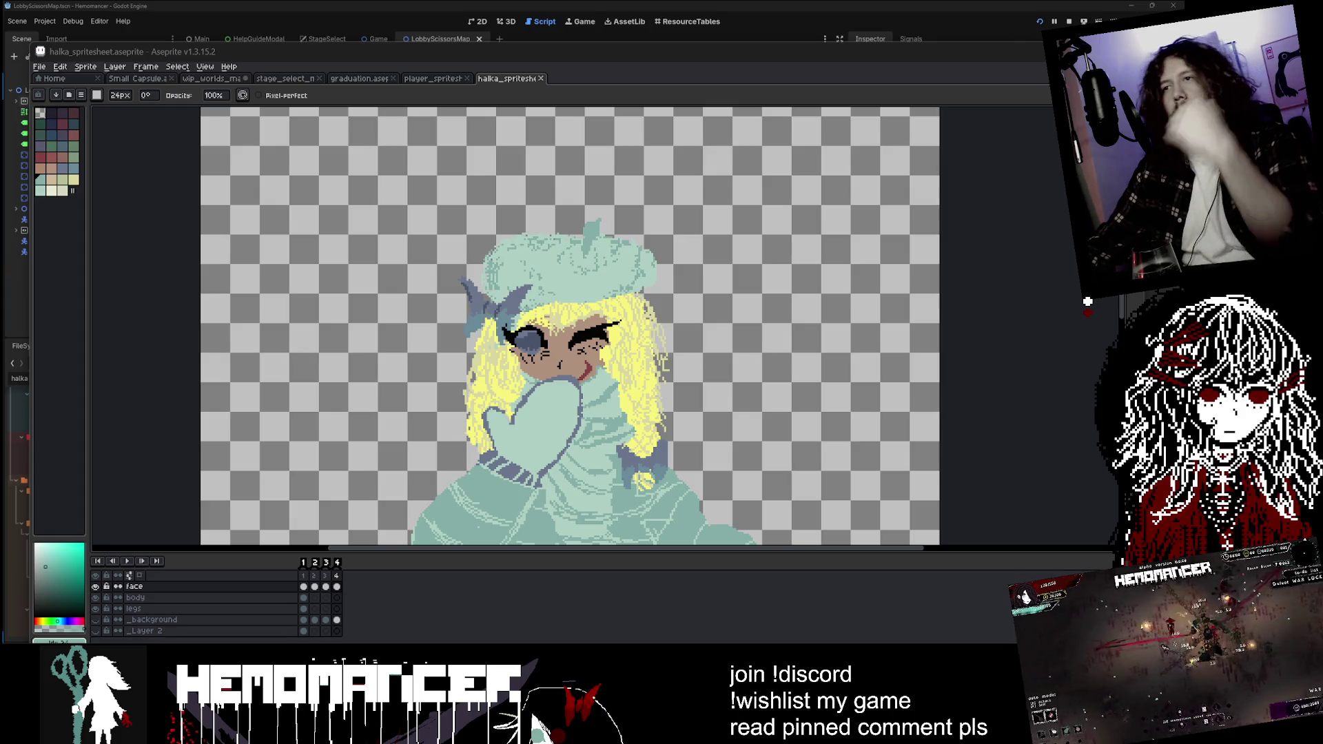
{"action": "left_click", "coordinate": [541, 78]}
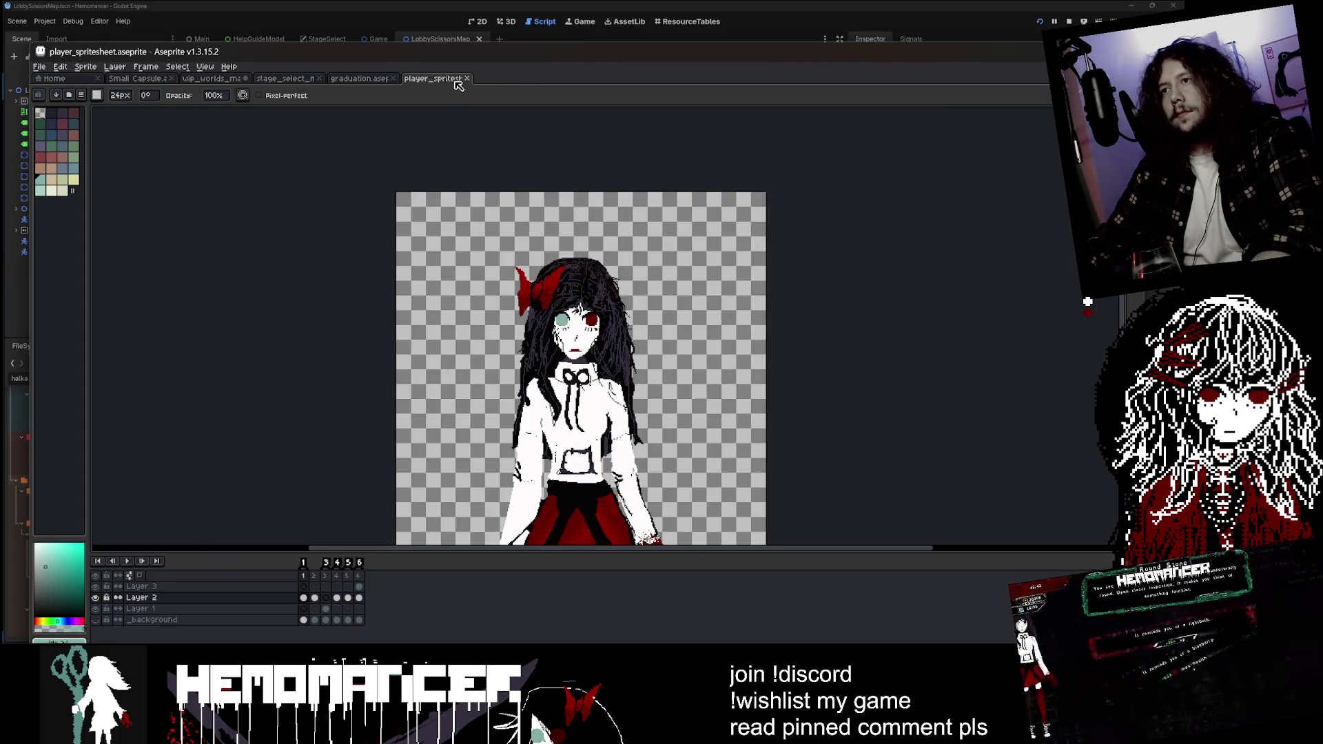
- Close the player, graduation, stage_select_map and wip_worlds_map sprites, then bring Godot forward
{"action": "left_click", "coordinate": [467, 78]}
{"action": "middle_click", "coordinate": [358, 81]}
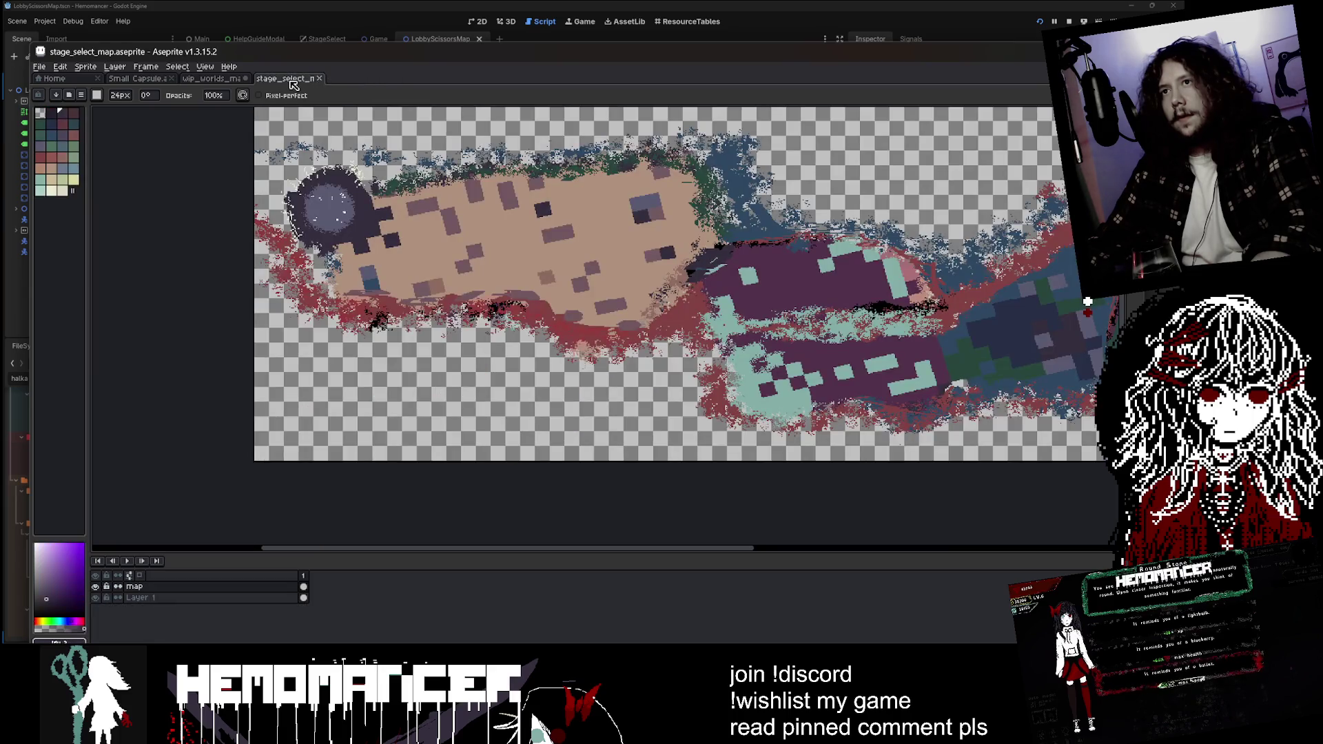
{"action": "middle_click", "coordinate": [294, 82]}
{"action": "scroll", "coordinate": [432, 464], "scroll_direction": "down", "scroll_amount": 3}
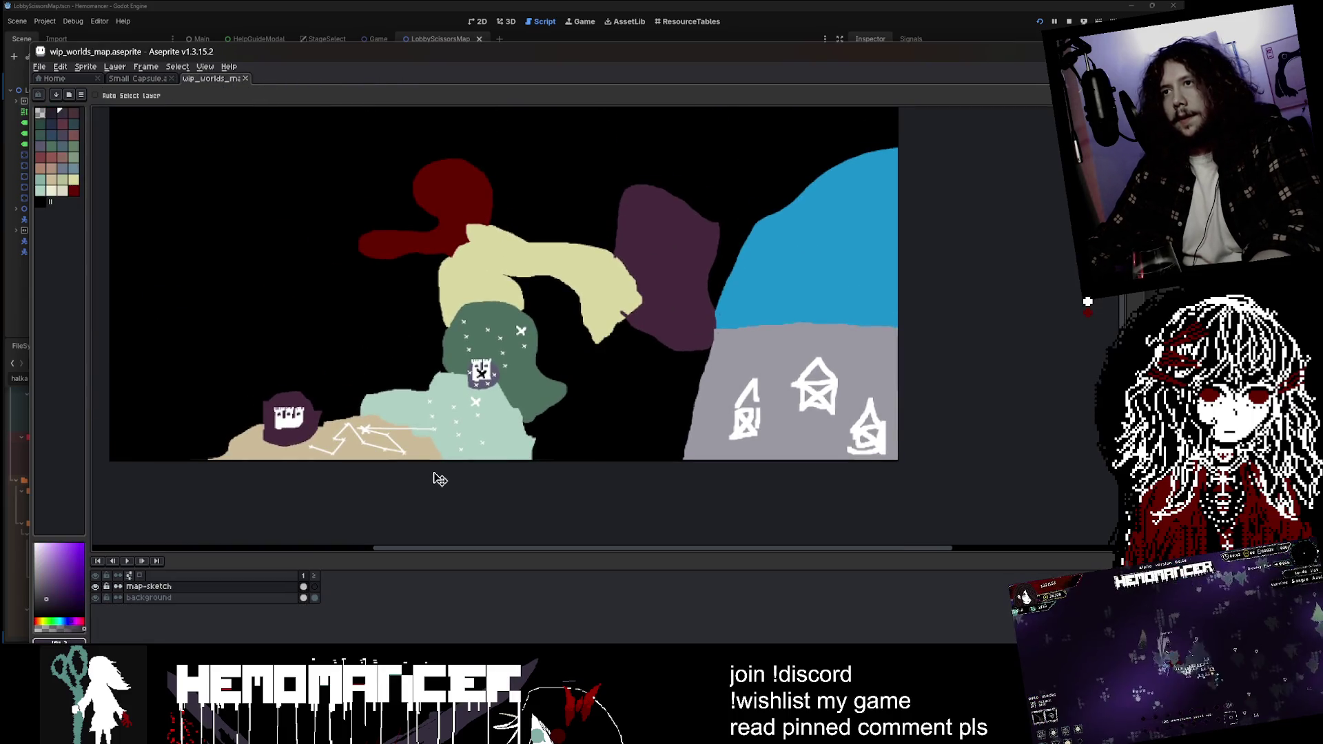
{"action": "middle_click", "coordinate": [211, 79]}
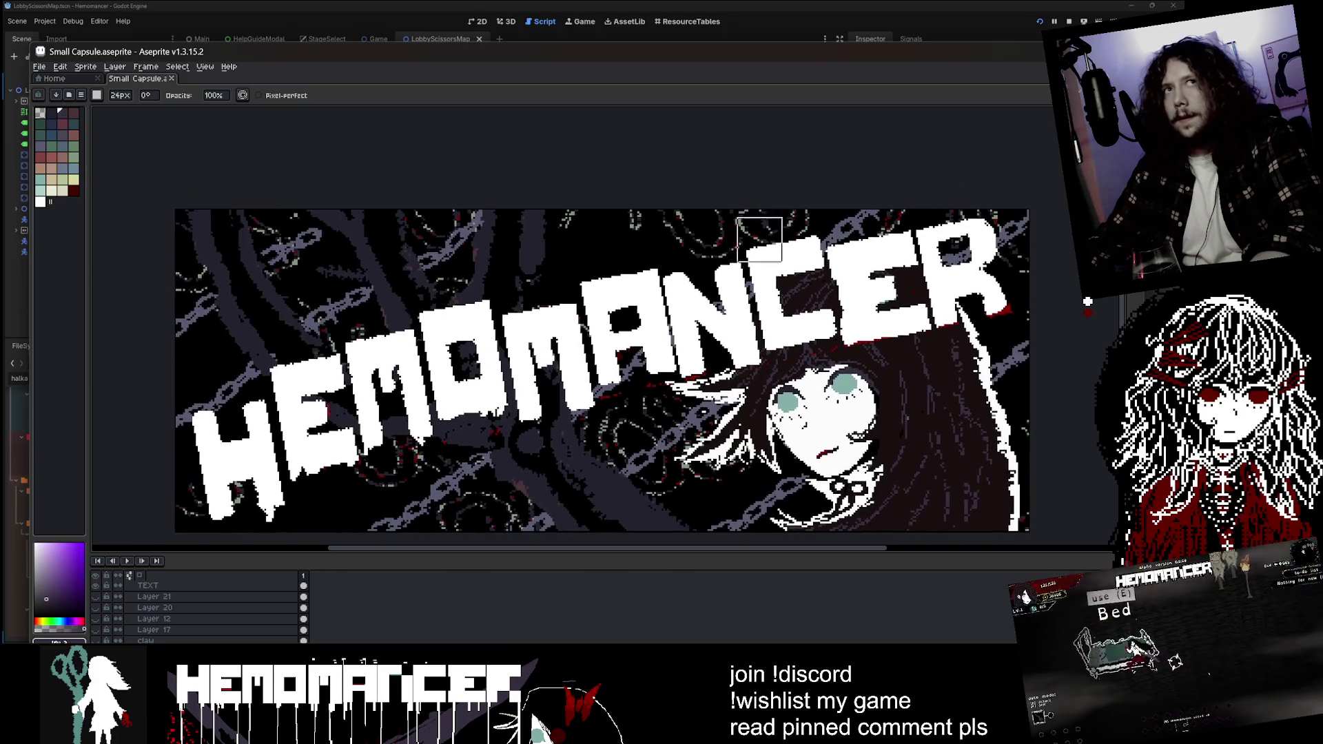
{"action": "left_click", "coordinate": [1020, 29]}
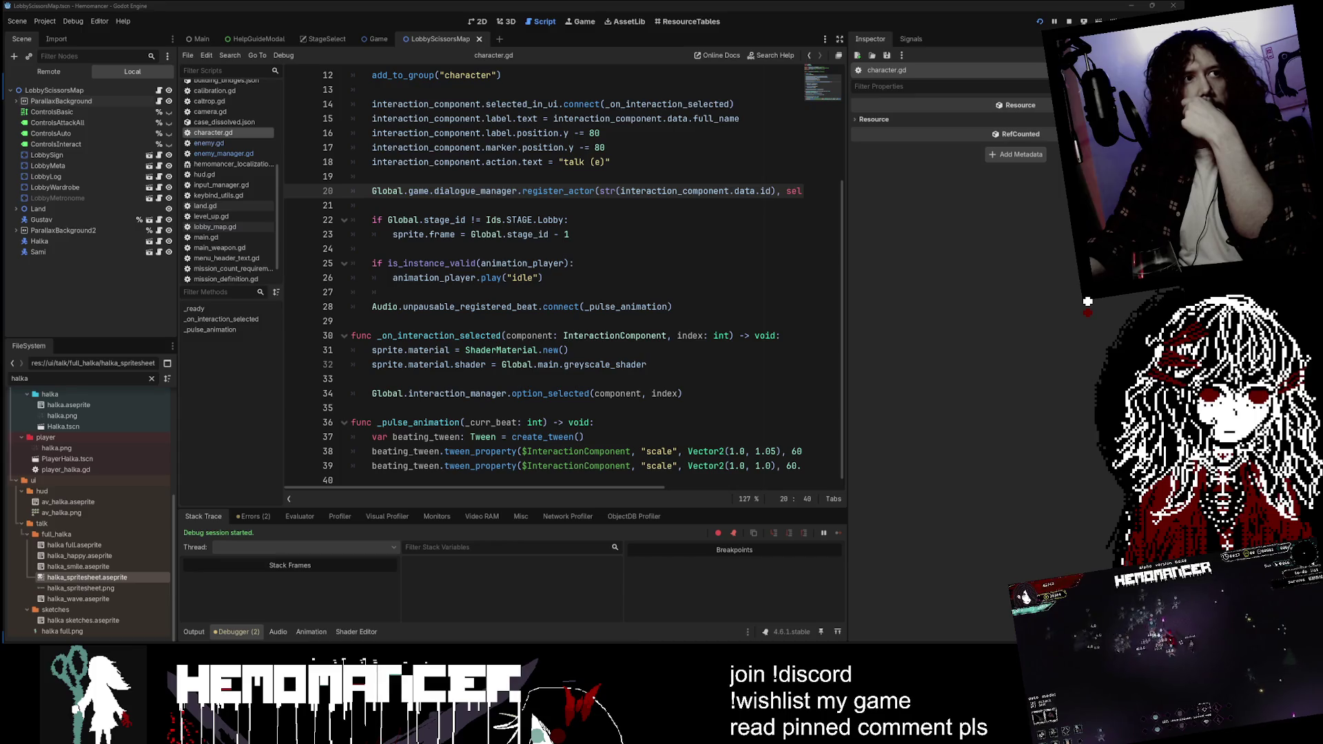
- Switch back to the Aseprite window showing the Small Capsule HEMOMANCER art
{"action": "key", "text": "alt+Tab"}
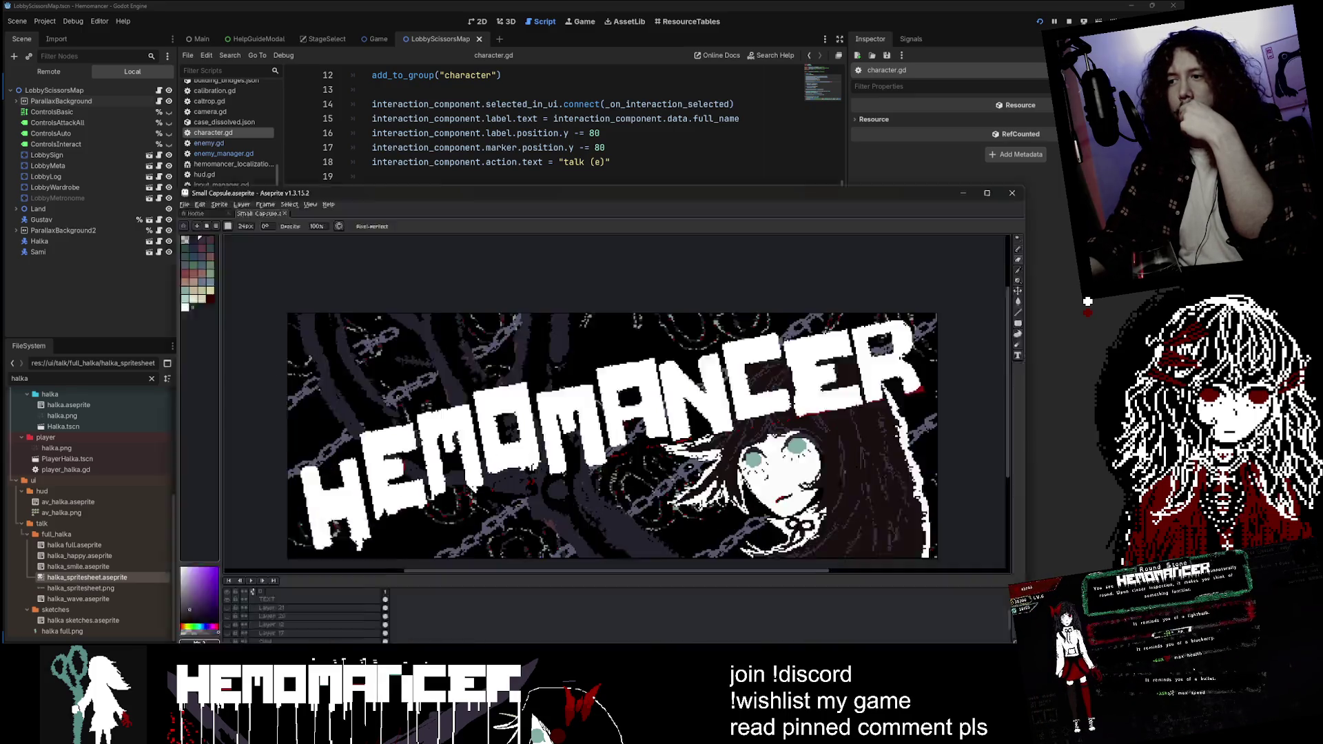